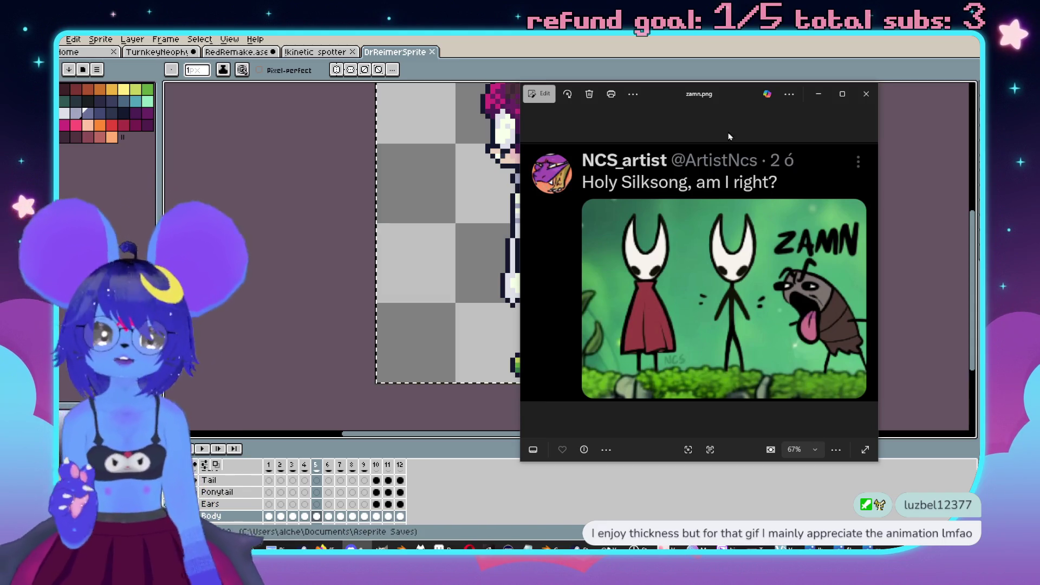
Step: Close the zamn.png photo viewer to reveal the DrReimerSprite canvas in Aseprite
click(866, 93)
scroll(582, 227, down, 2)
scroll(582, 228, up, 2)
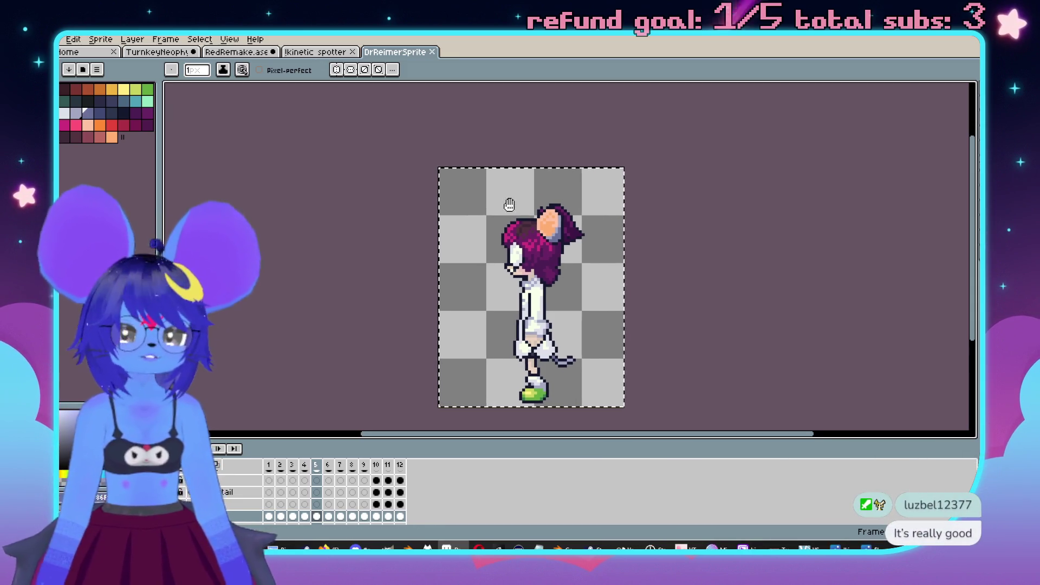
Step: Show DrReimerSprite's front-view frame 2, centred in the view
key(v)
key(b)
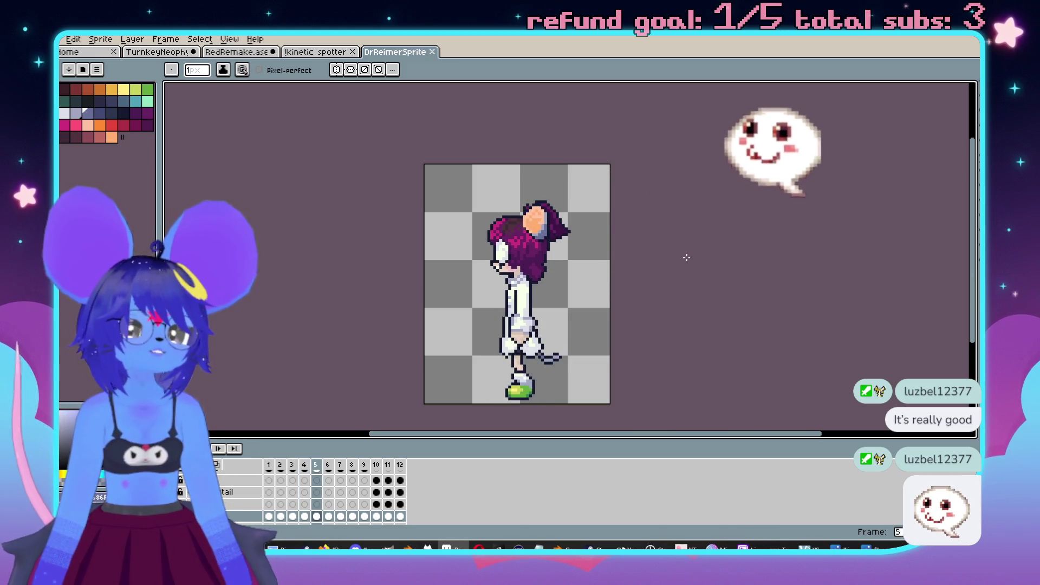
click(280, 465)
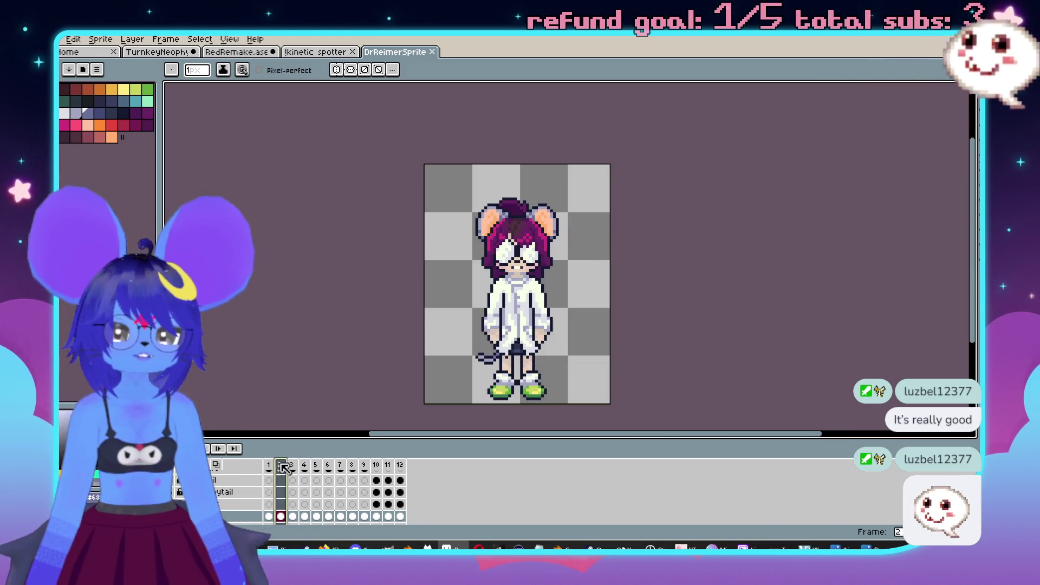
drag(687, 255, 701, 249)
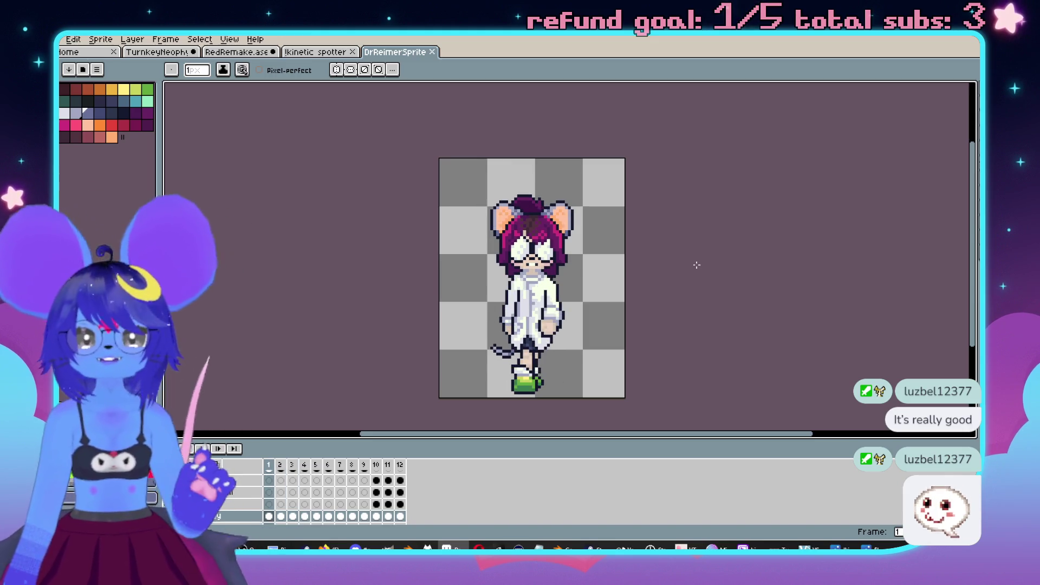
Step: Play and stop the walk cycle, then switch to the TurnkeyNeophyte sprite
key(Return)
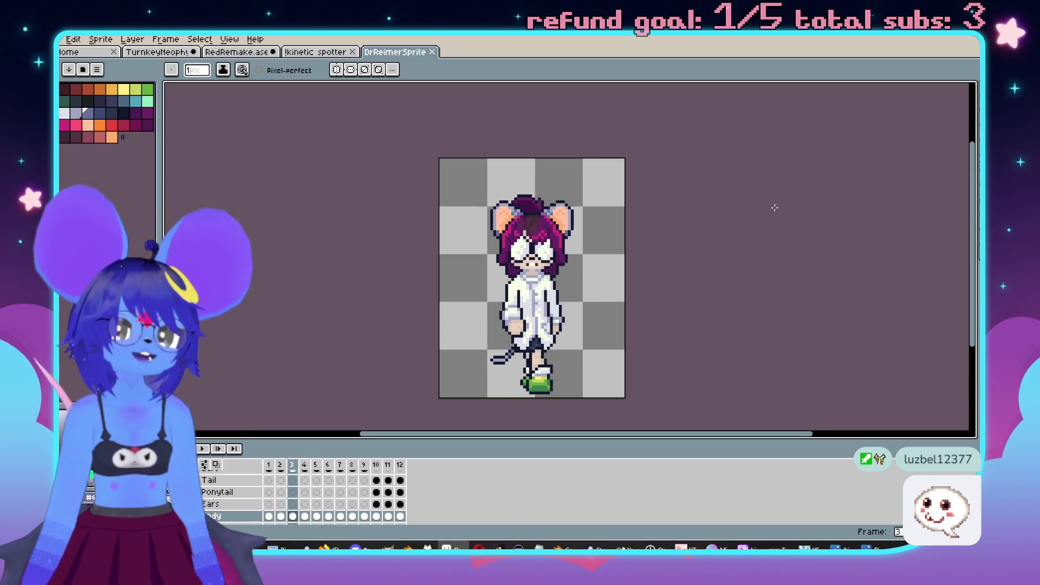
key(Return)
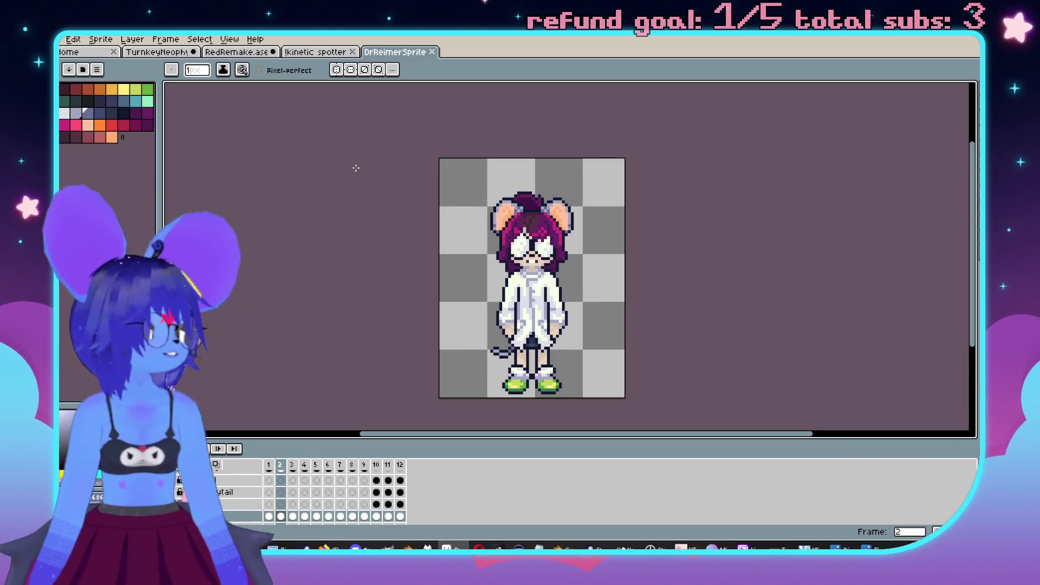
click(170, 56)
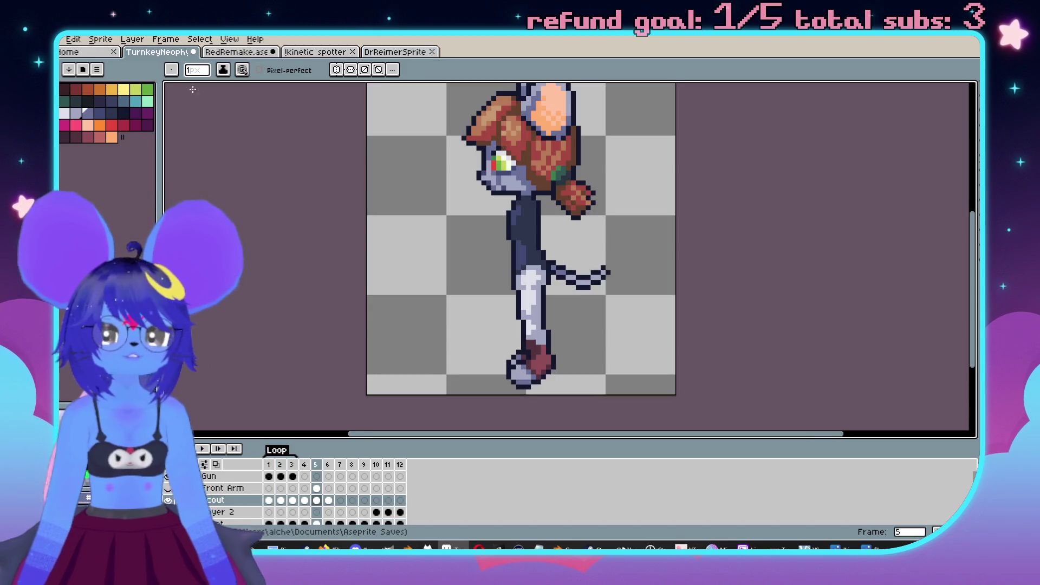
Step: Flip between TurnkeyNeophyte and DrReimerSprite, viewing DrReimerSprite's frame 5 side pose
scroll(553, 162, down, 2)
scroll(553, 162, up, 1)
scroll(554, 162, down, 1)
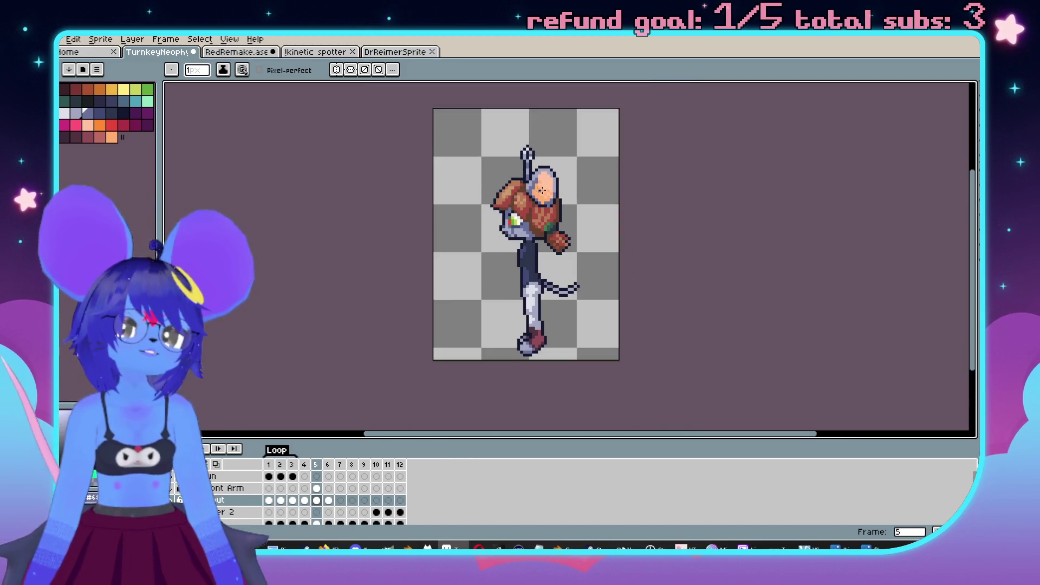
scroll(578, 224, up, 1)
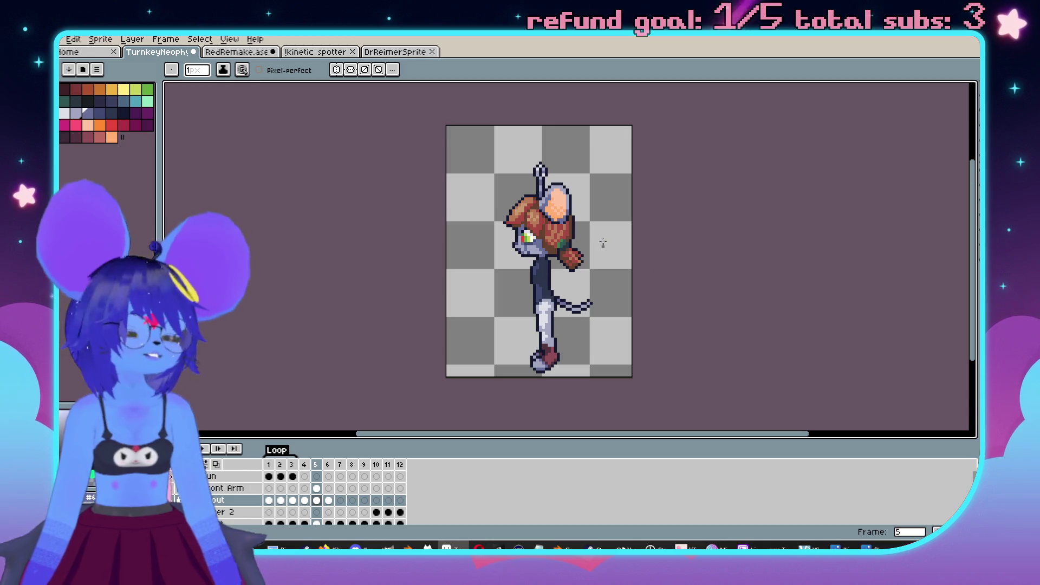
scroll(294, 147, down, 1)
scroll(319, 107, up, 1)
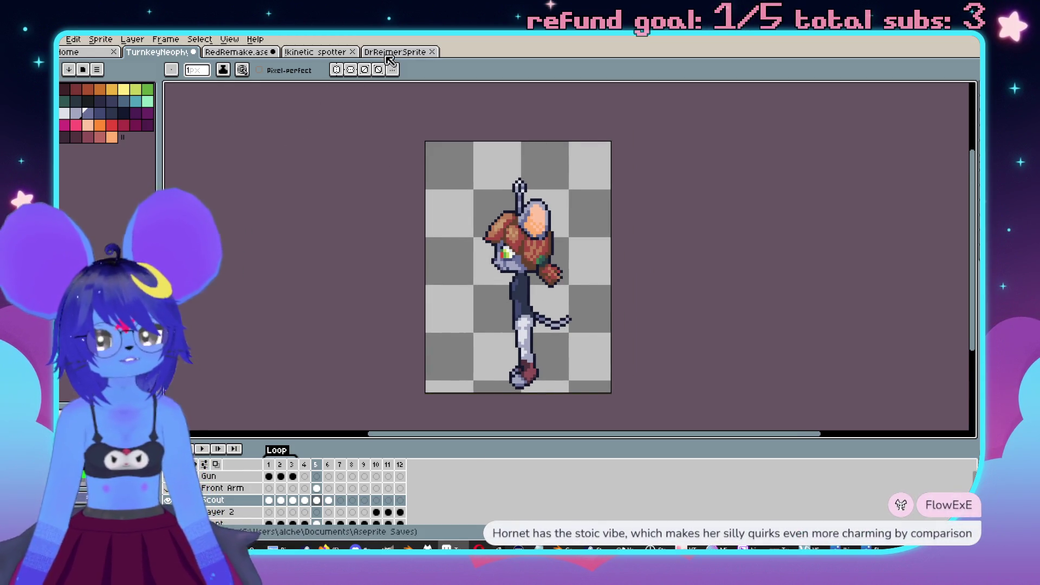
click(386, 53)
click(318, 464)
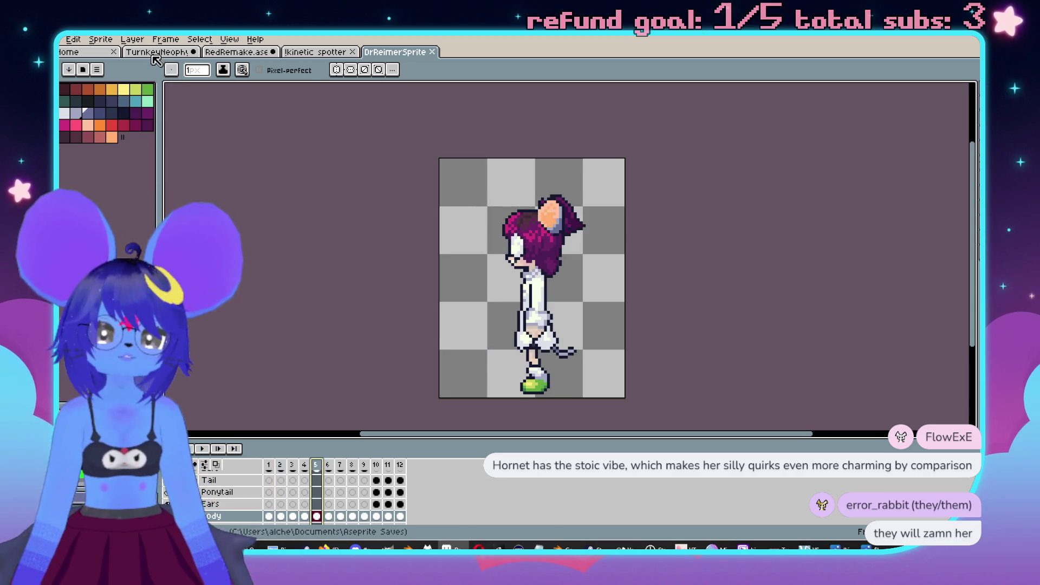
click(156, 52)
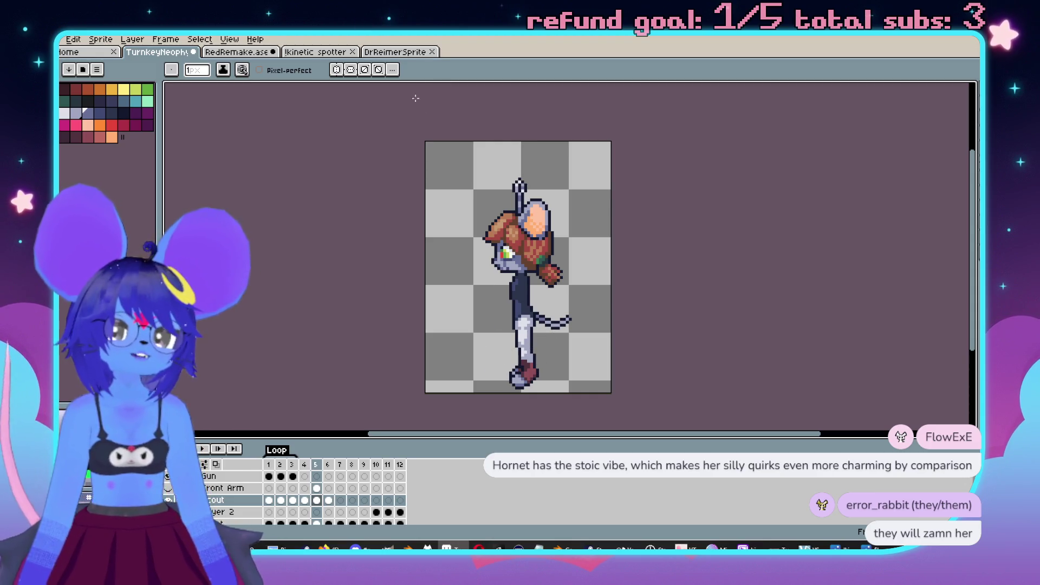
click(401, 53)
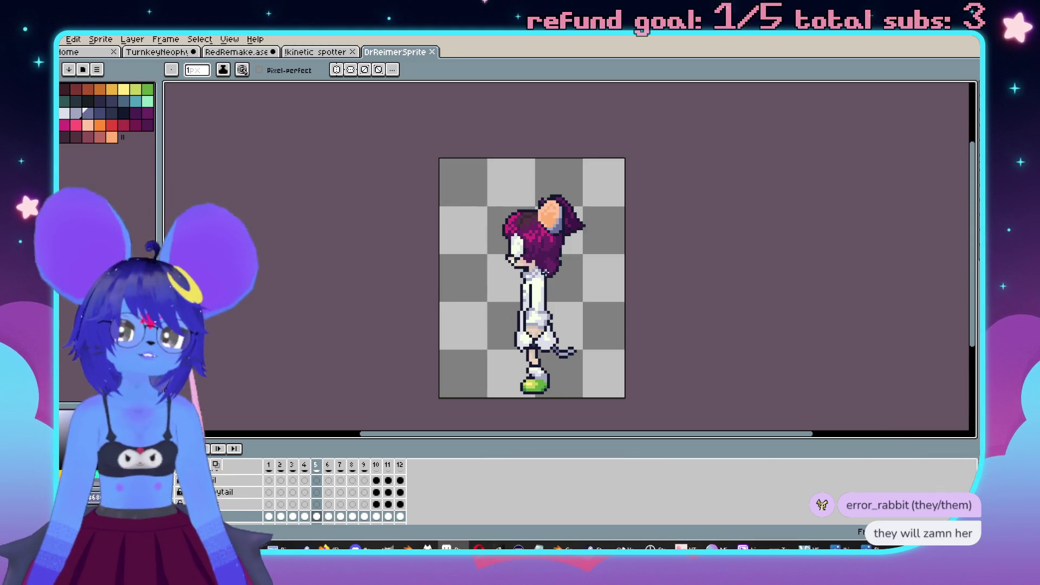
click(158, 54)
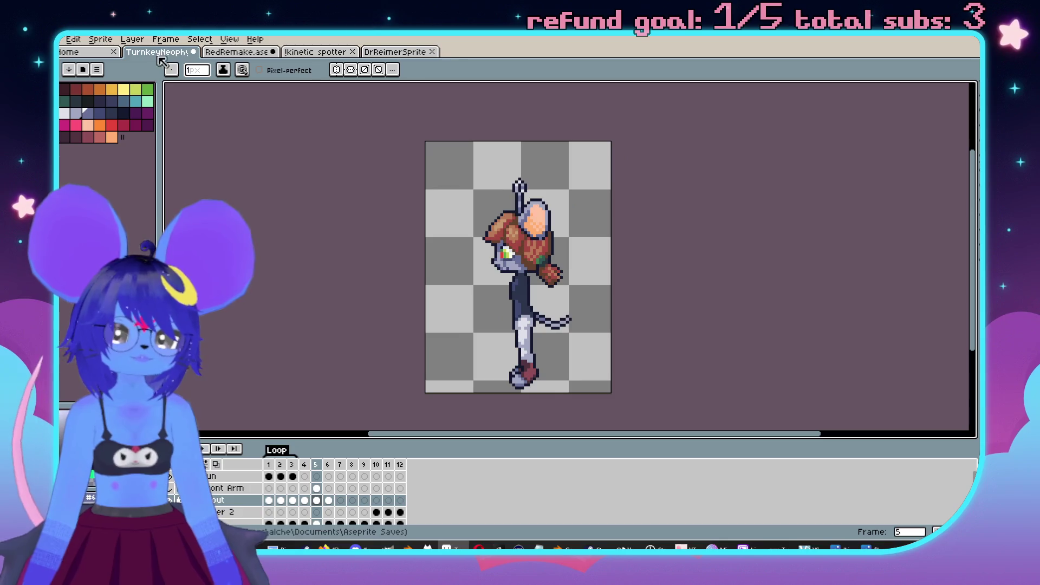
Step: Marquee-select the scout's upper body, then clear the selection
scroll(541, 228, up, 2)
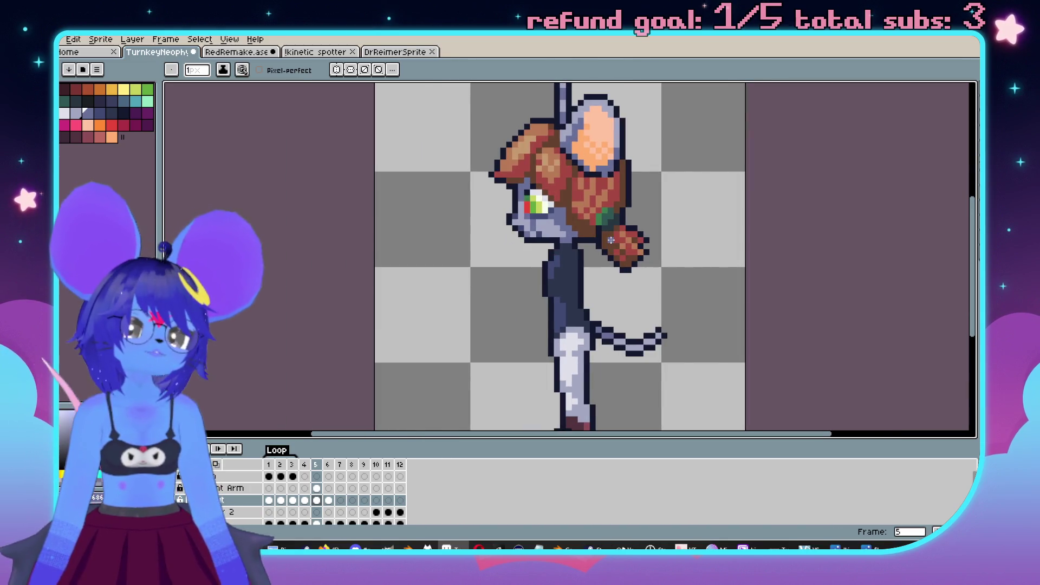
scroll(589, 240, down, 1)
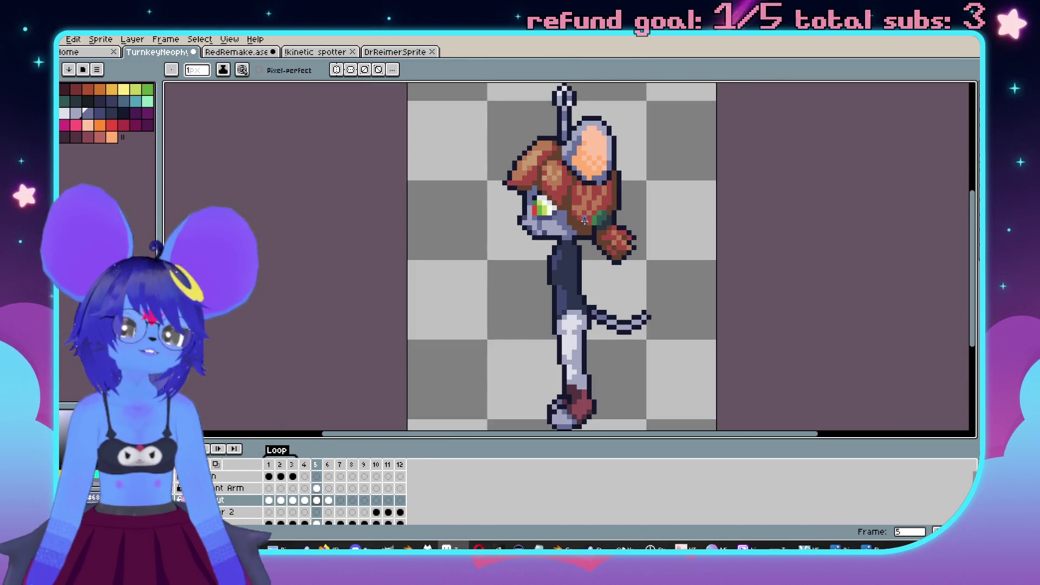
key(m)
drag(415, 99, 624, 318)
click(703, 303)
Step: Play the scout animation from frame 4 on the Front Arm layer and save TurnkeyNeophyte
scroll(717, 290, down, 1)
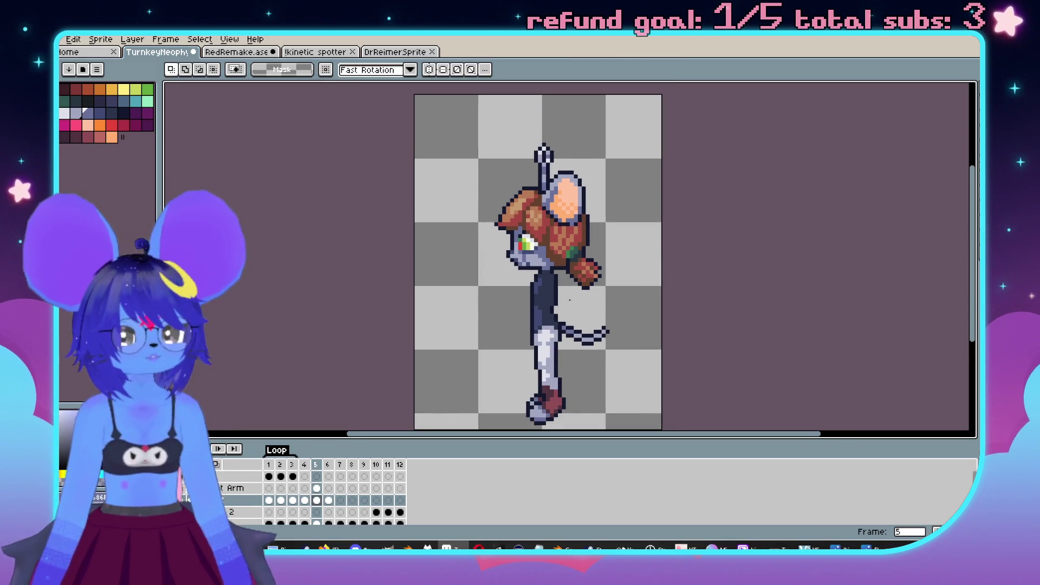
click(306, 491)
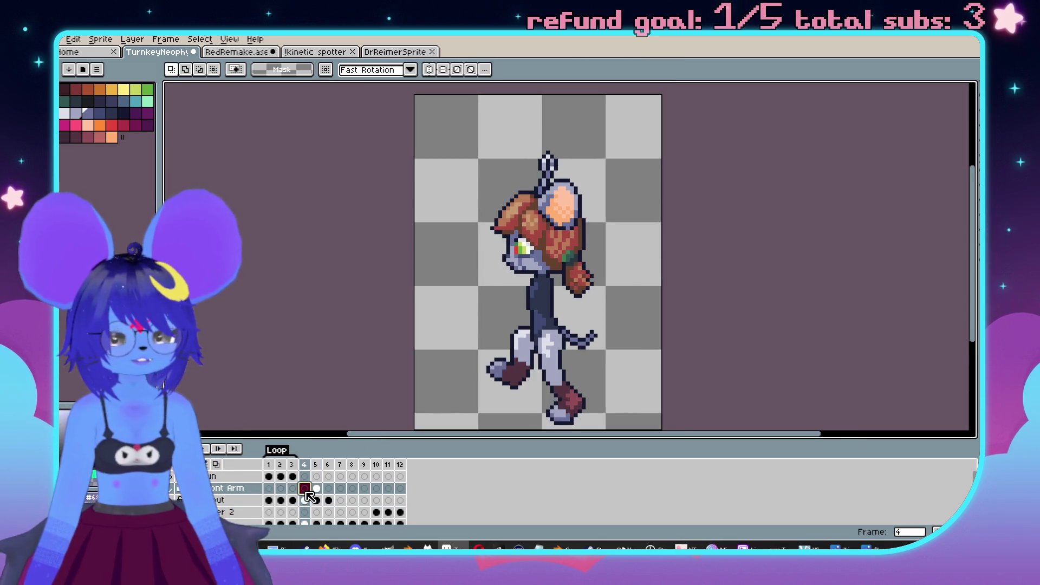
key(Return)
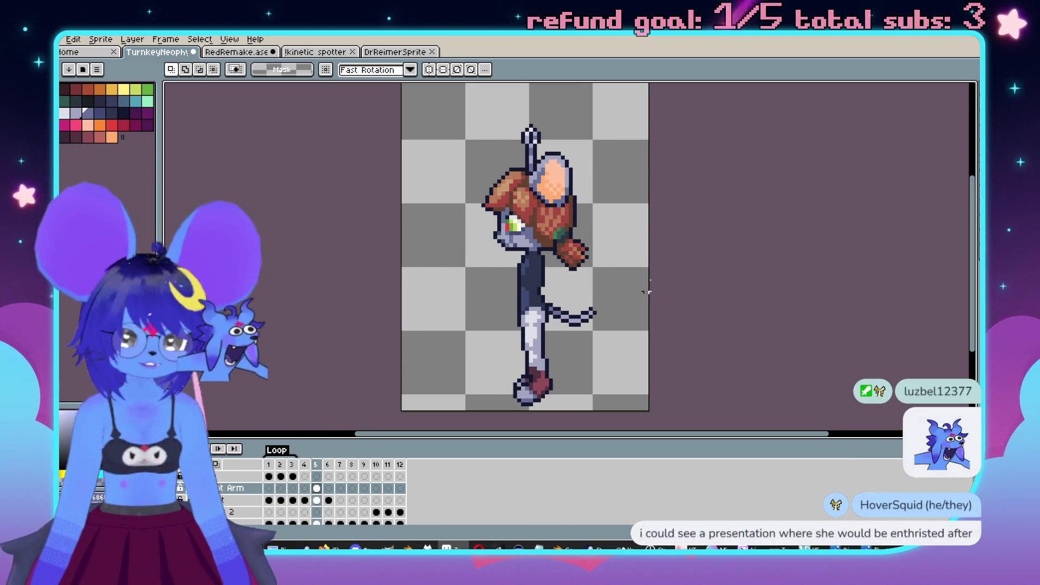
key(ctrl+s)
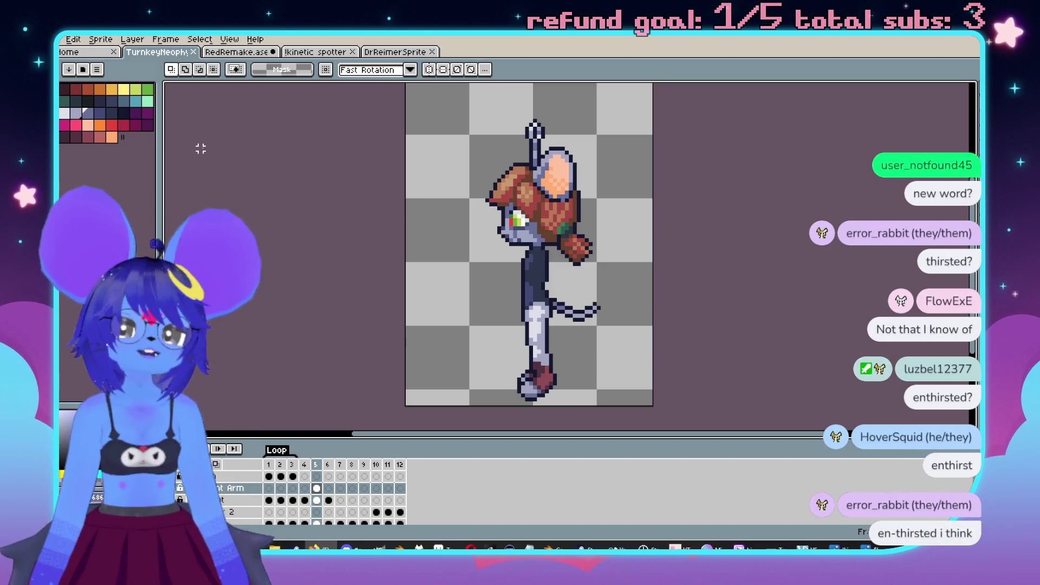
click(373, 52)
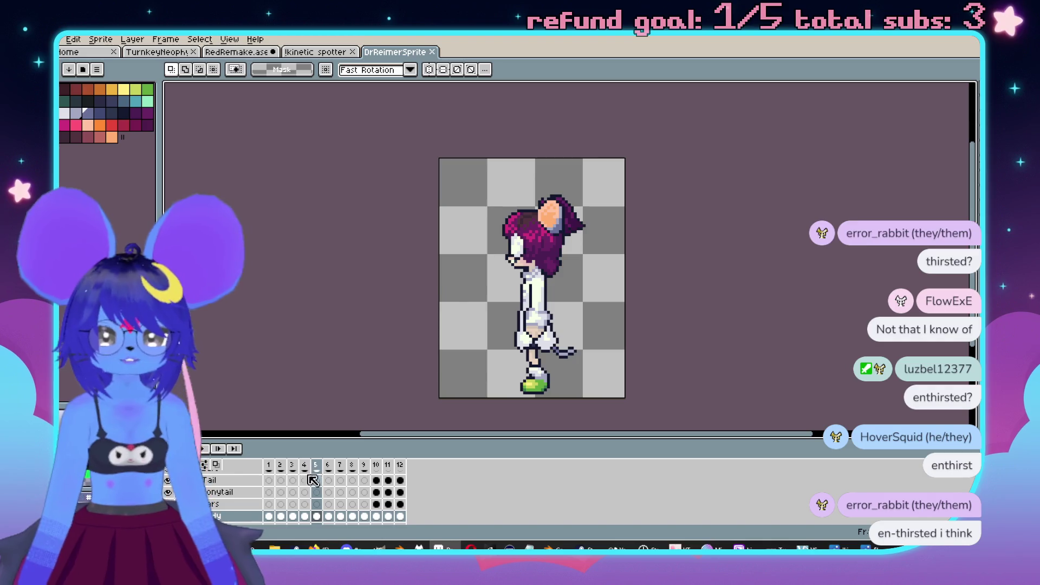
click(281, 480)
scroll(401, 327, up, 2)
mouse_move(481, 233)
mouse_down()
mouse_move(444, 186)
mouse_move(455, 245)
mouse_up()
scroll(238, 513, up, 3)
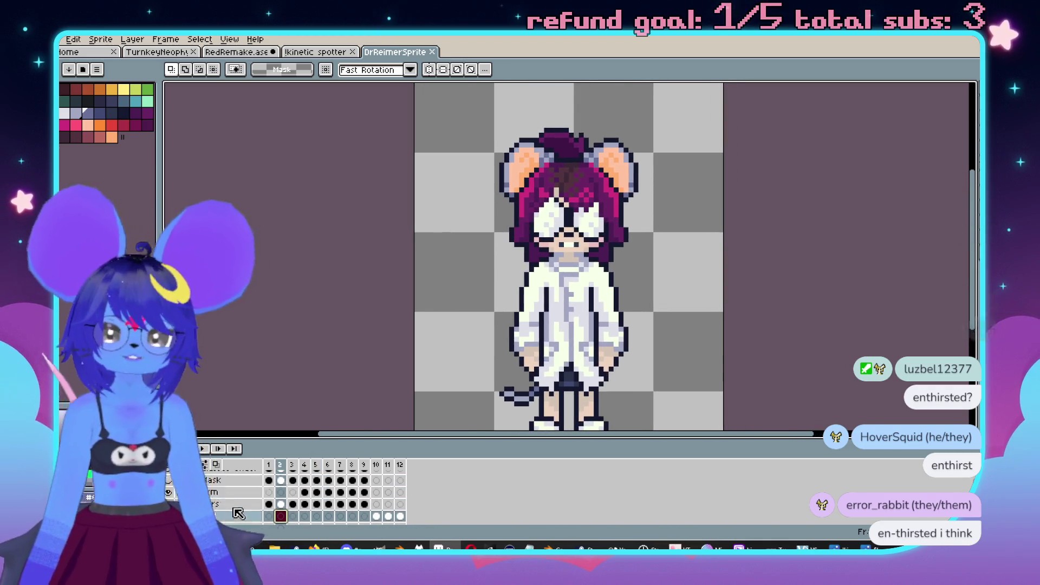
scroll(233, 511, up, 2)
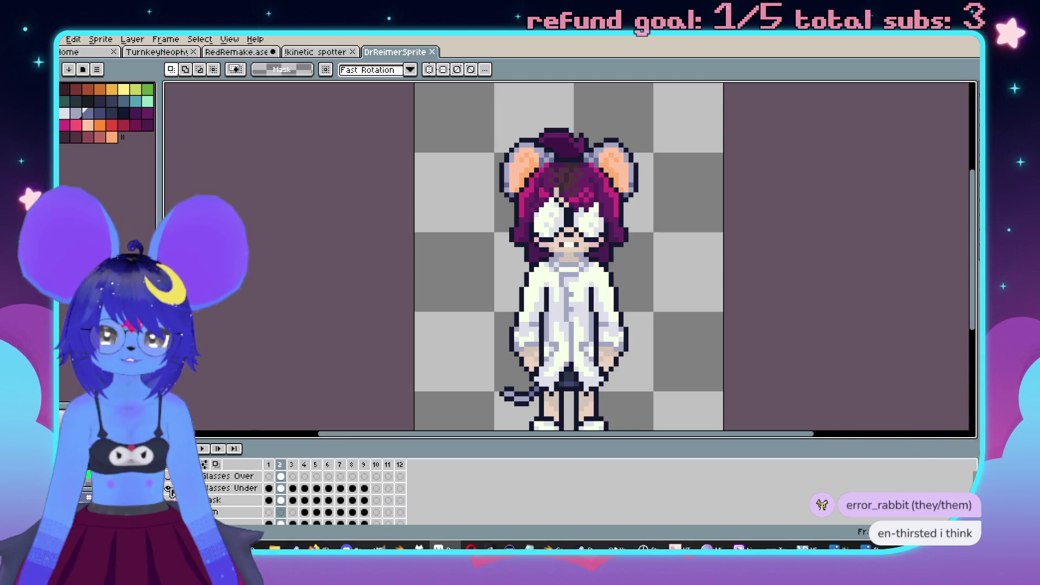
click(169, 488)
scroll(399, 306, up, 1)
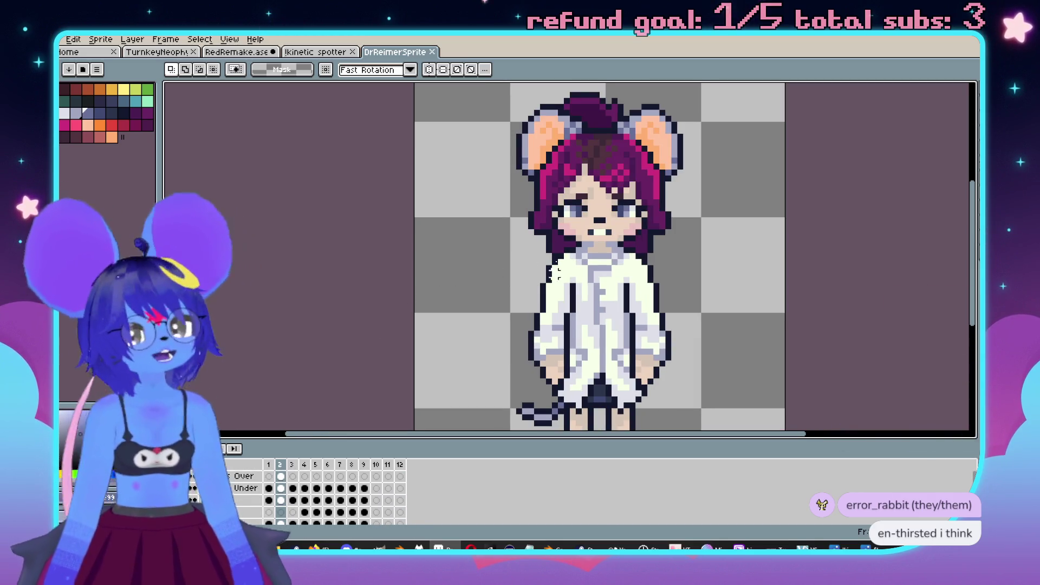
drag(433, 439, 433, 414)
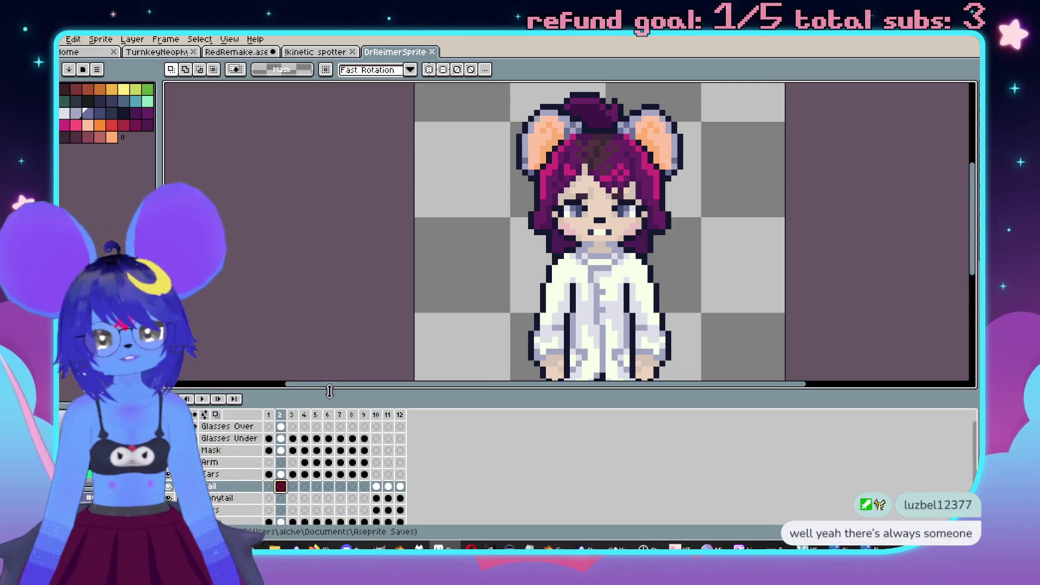
scroll(448, 262, down, 1)
scroll(464, 229, down, 1)
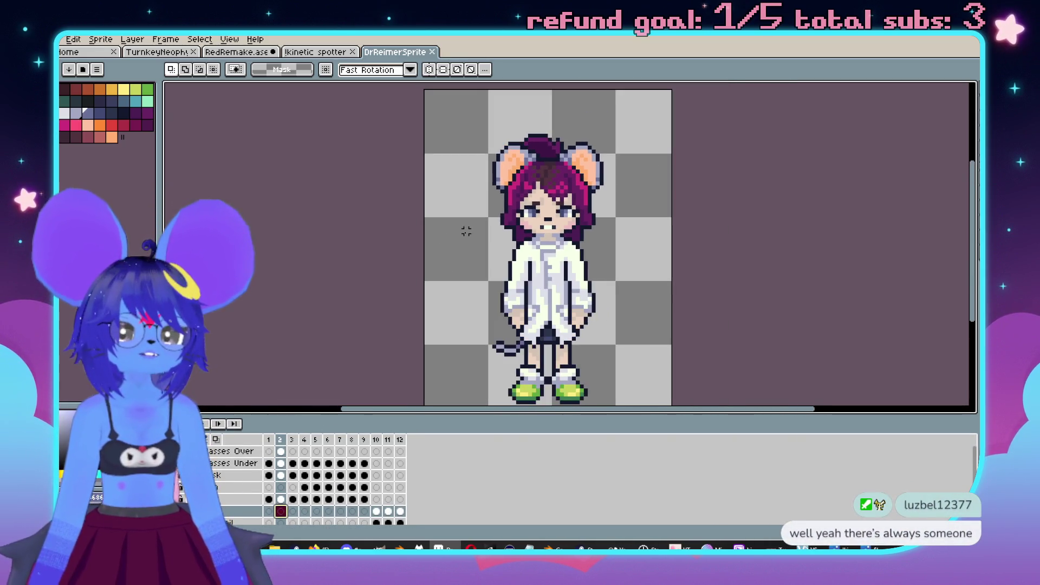
drag(444, 424, 444, 459)
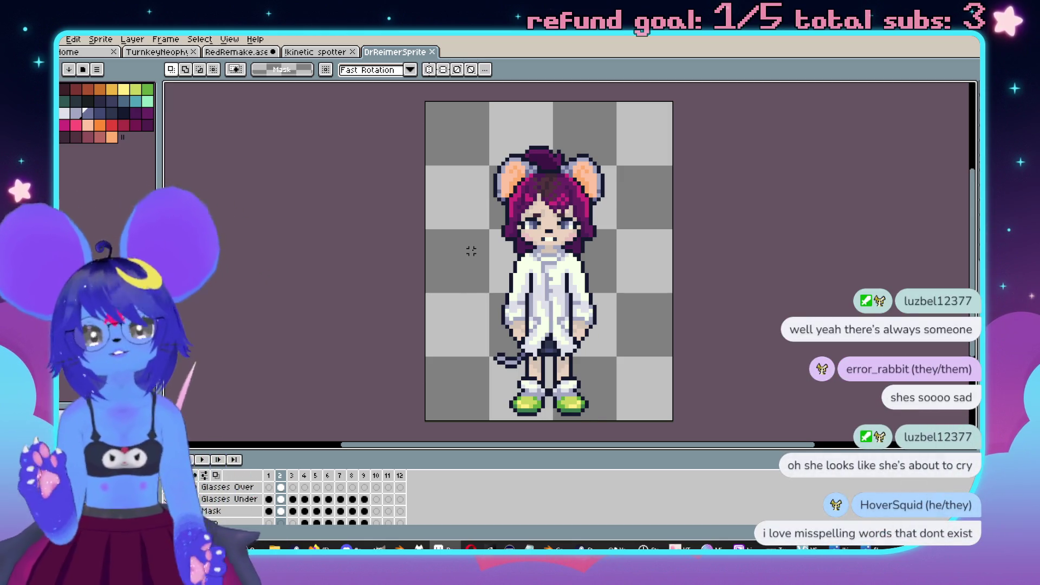
key(Return)
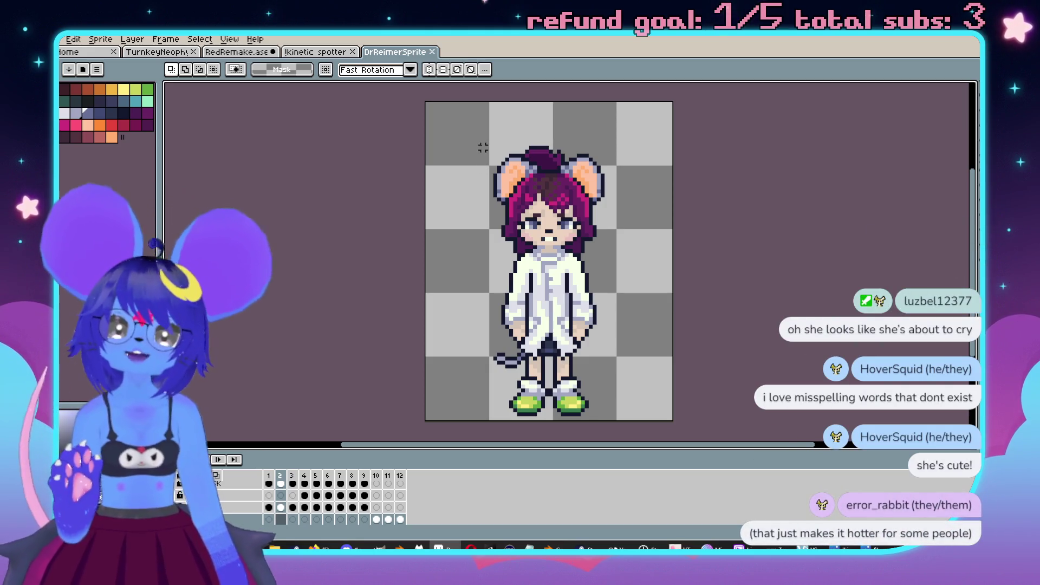
scroll(231, 512, up, 2)
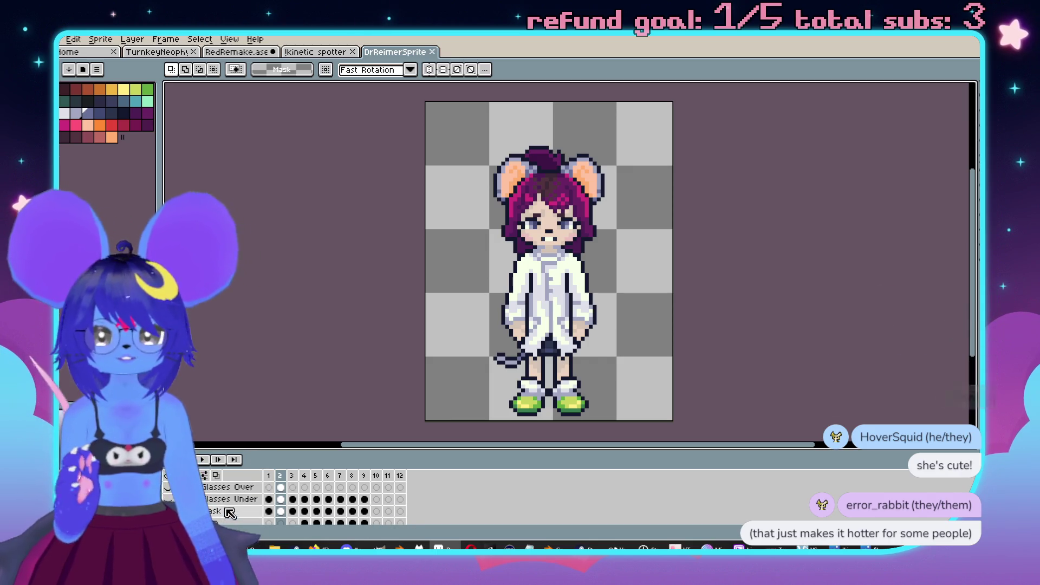
click(169, 487)
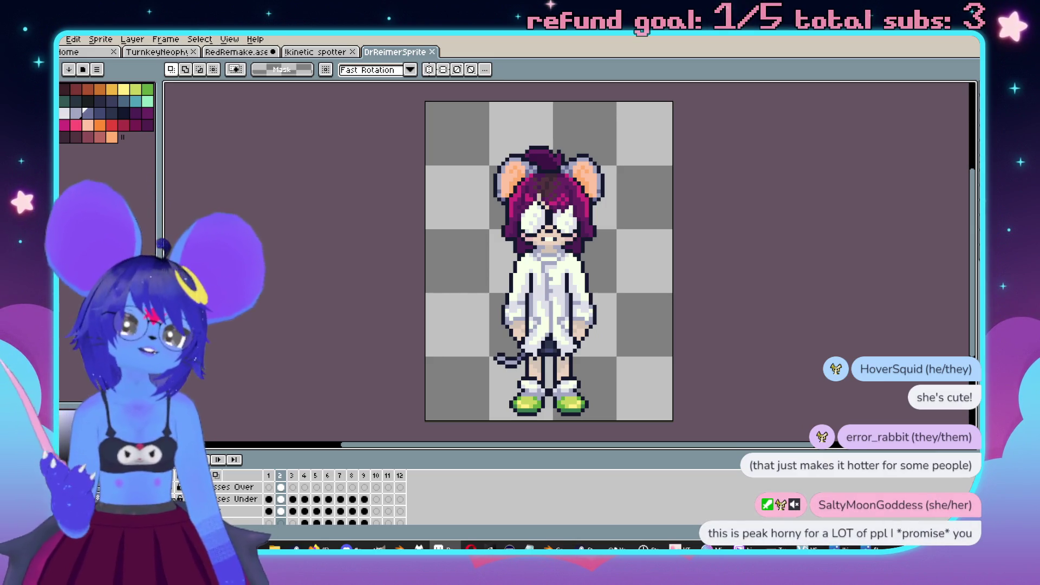
click(168, 487)
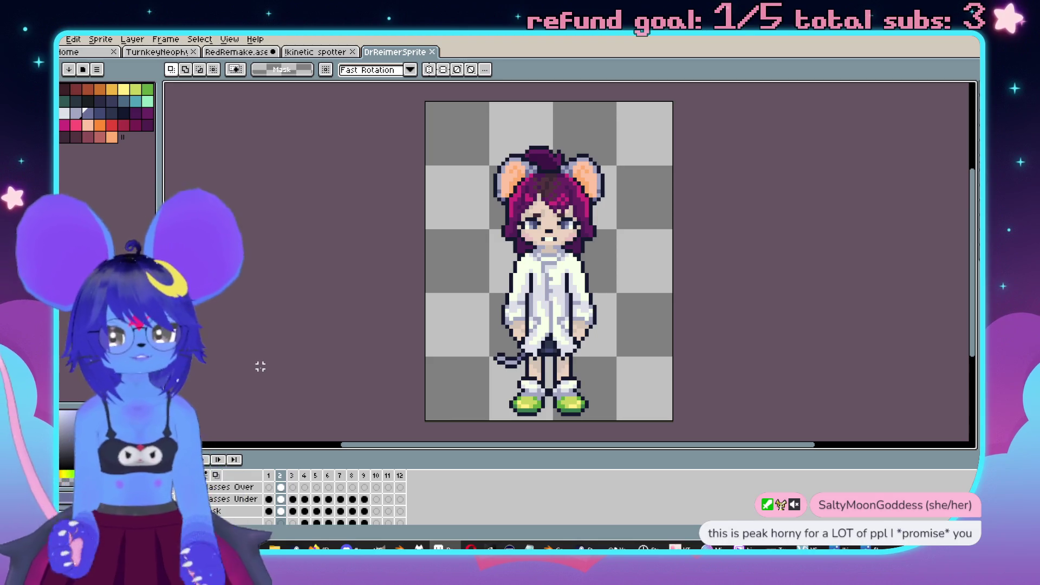
Step: Stop DrReimerSprite on frame 2, make the Glasses layer visible, then switch to TurnkeyNeophyte
key(Return)
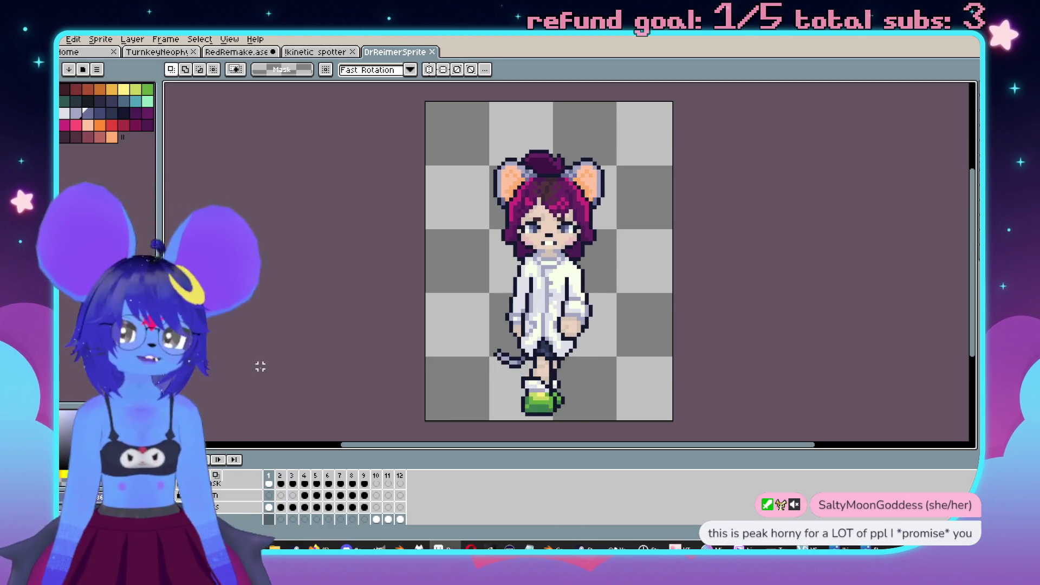
key(Return)
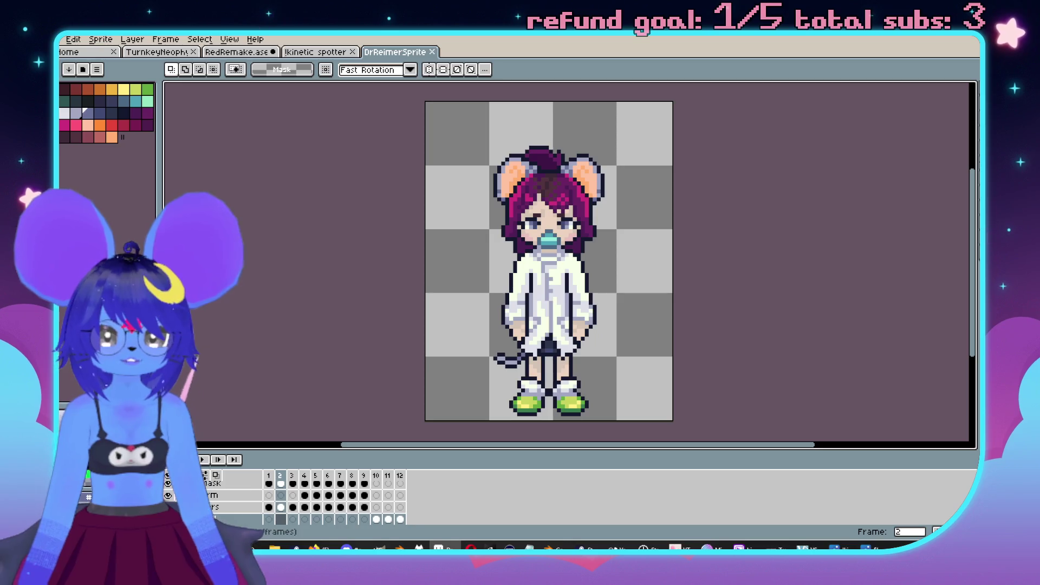
scroll(228, 495, up, 2)
click(167, 482)
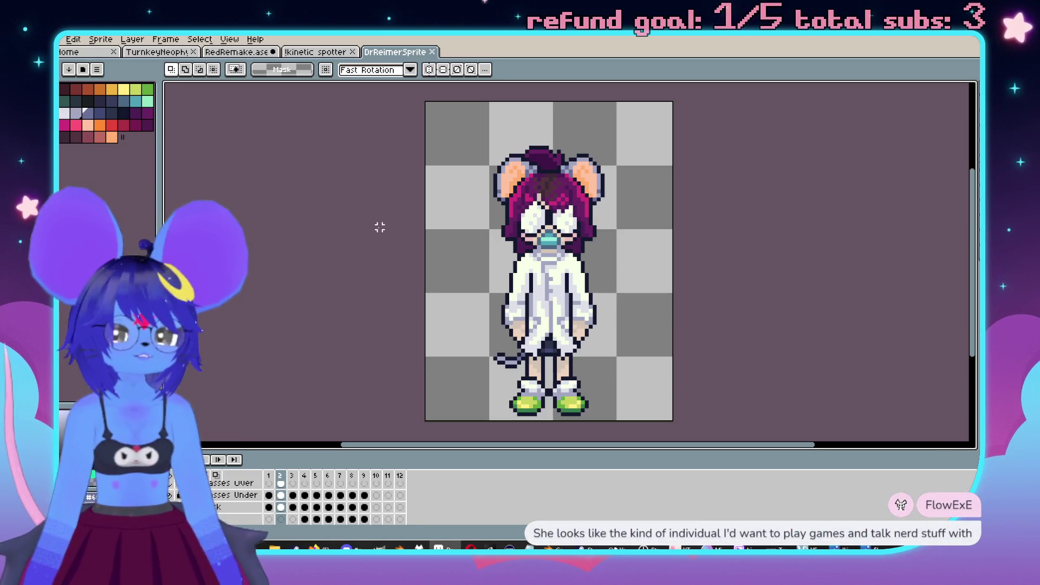
key(Down)
key(Down)
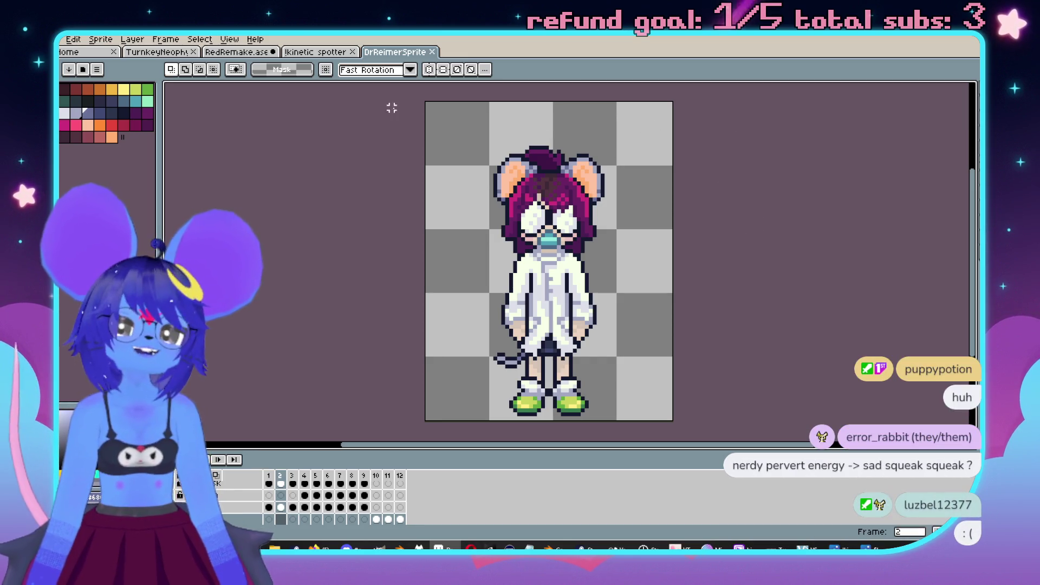
click(172, 53)
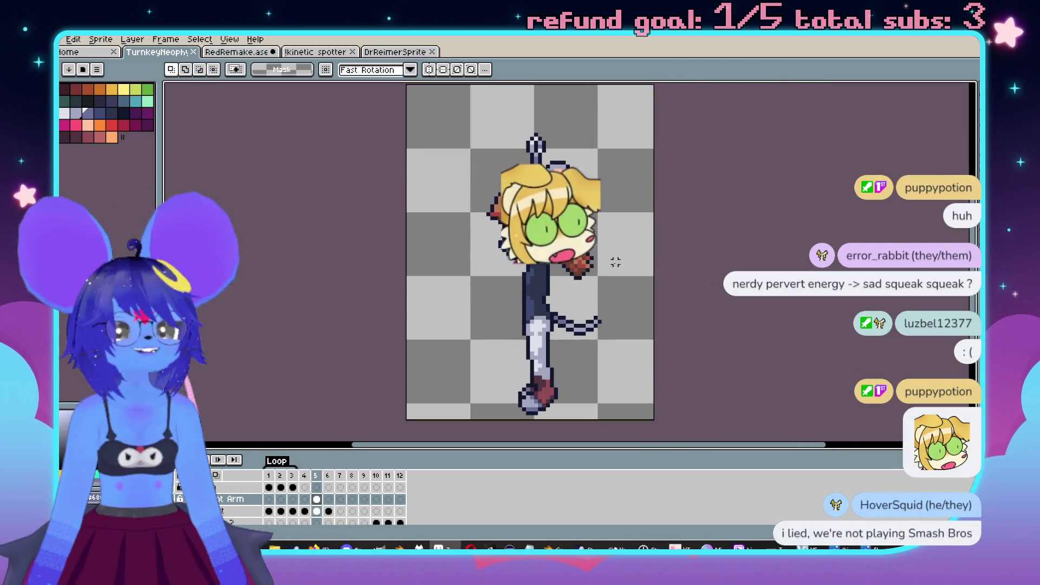
scroll(611, 223, right, 2)
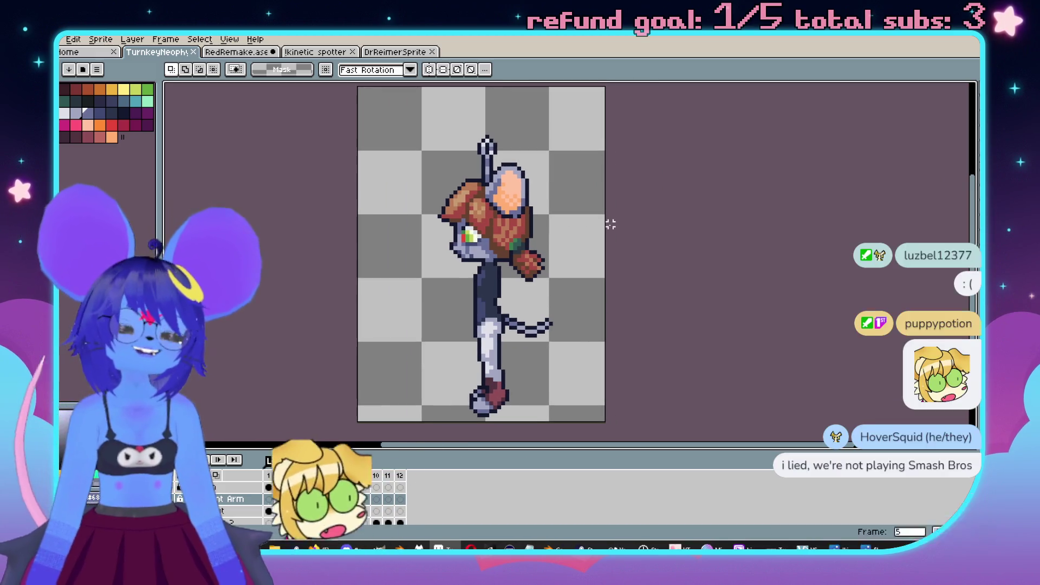
scroll(620, 231, left, 2)
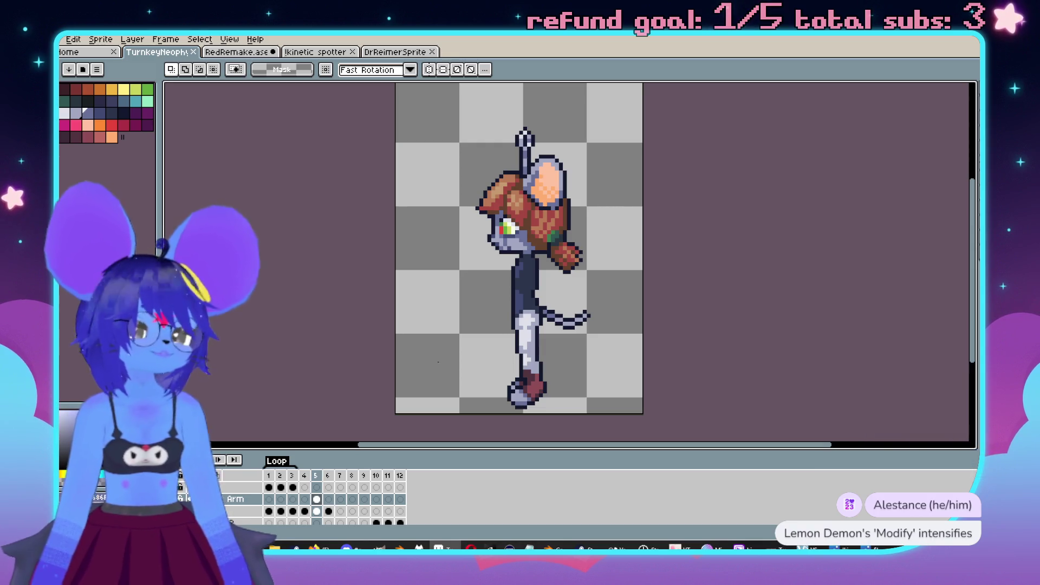
drag(536, 215, 565, 218)
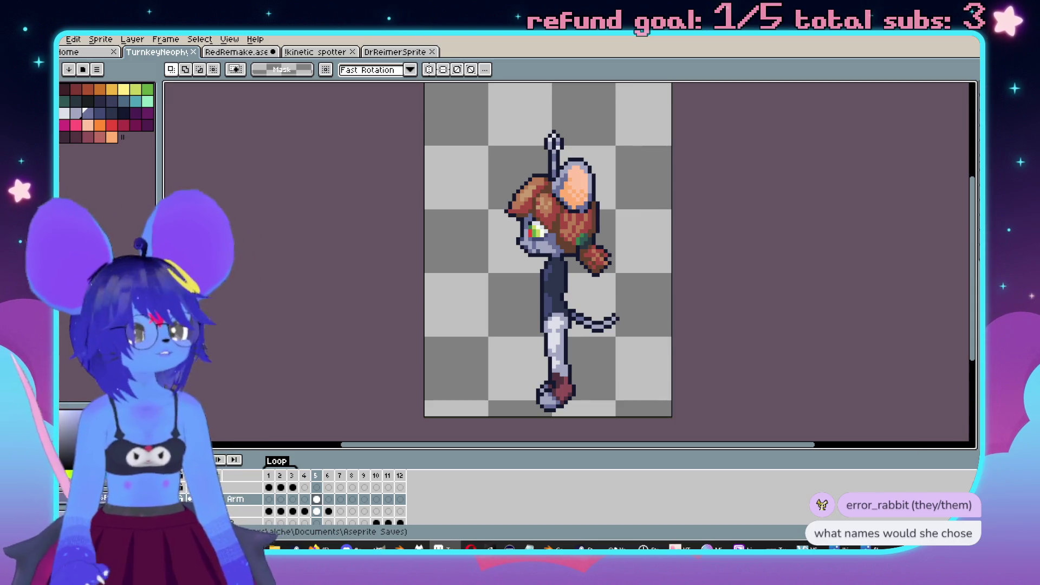
mouse_move(743, 279)
mouse_down()
mouse_move(684, 320)
mouse_move(693, 449)
mouse_up()
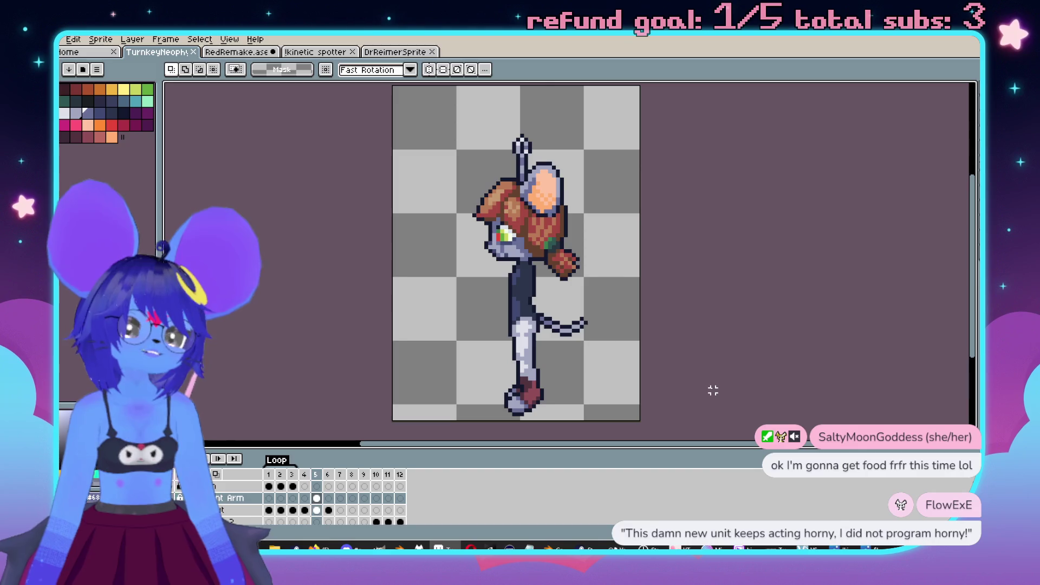
mouse_move(673, 264)
mouse_down()
mouse_move(638, 216)
mouse_move(671, 232)
mouse_move(657, 251)
mouse_up()
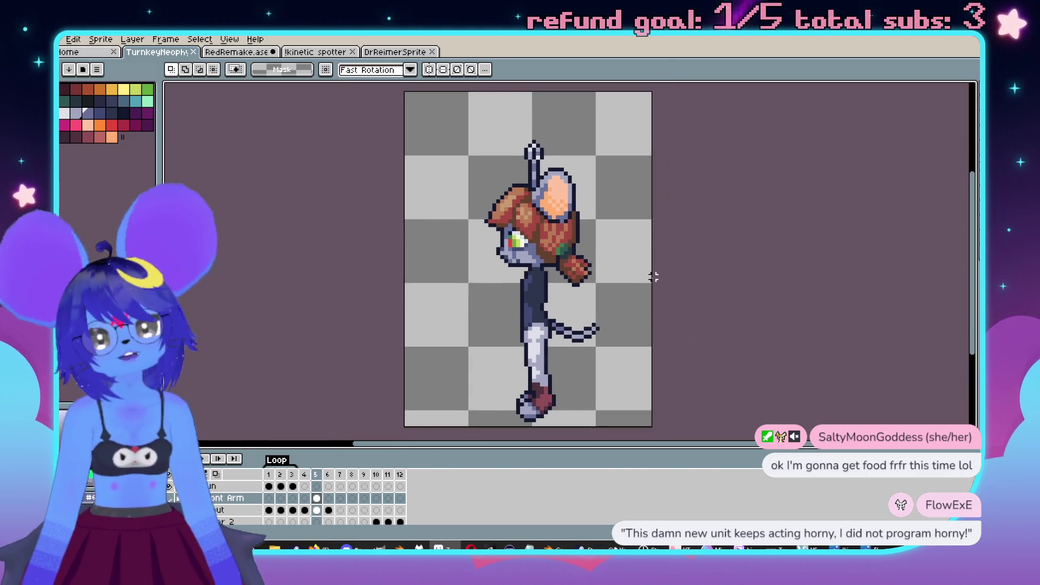
drag(673, 302, 673, 276)
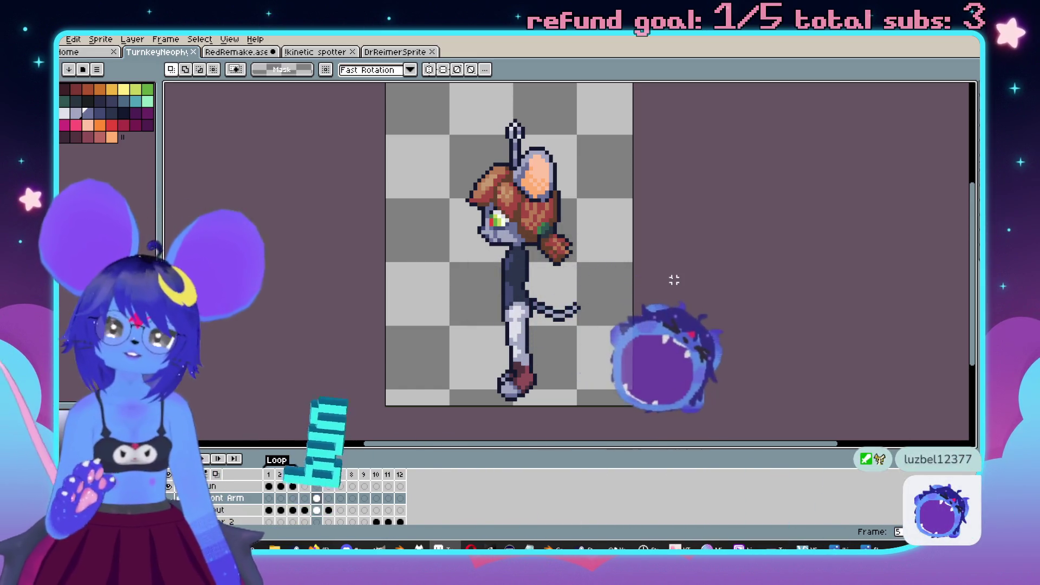
scroll(541, 244, left, 1)
Step: On frame 5, nudge the selected gun arm and laser dots one pixel right and down
right_click(483, 245)
key(Escape)
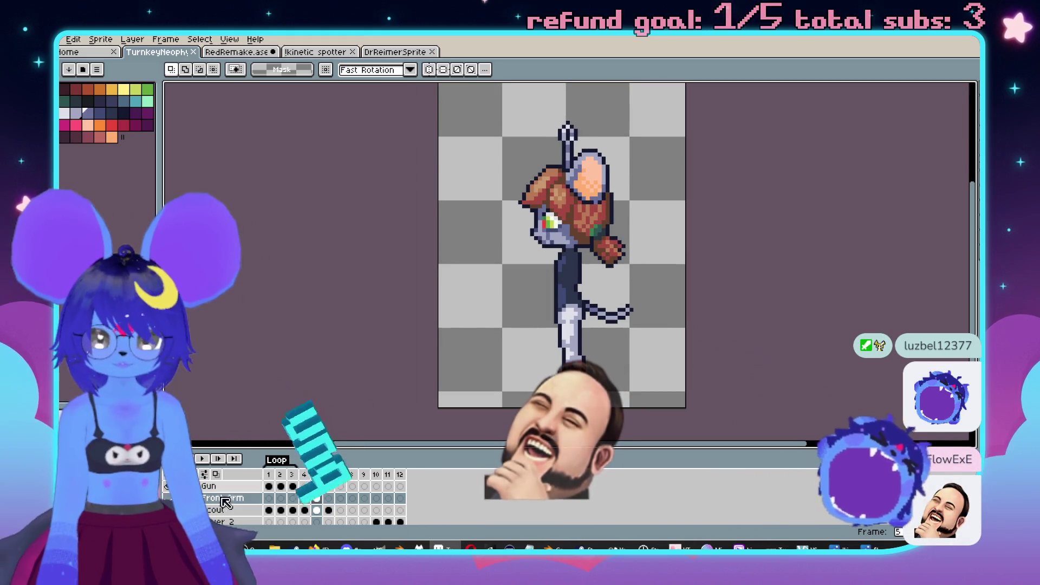
key(Right)
scroll(647, 323, up, 4)
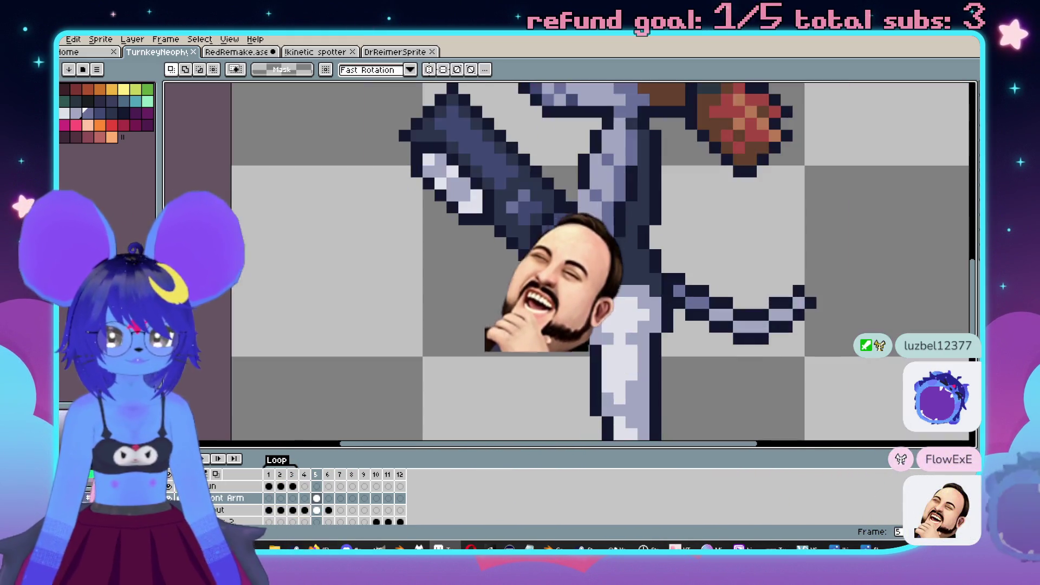
scroll(647, 323, down, 3)
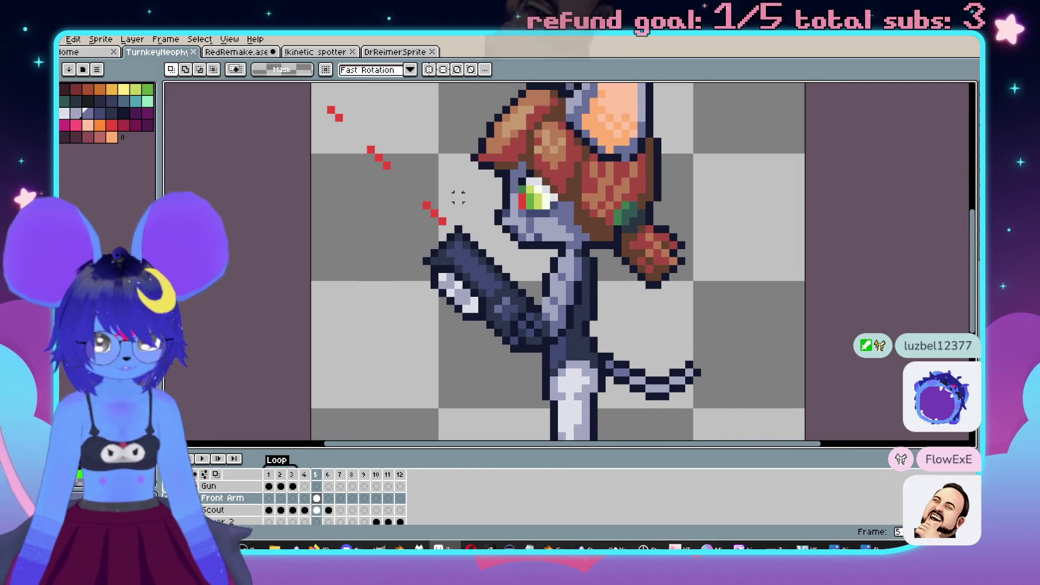
drag(357, 118, 602, 374)
key(Right)
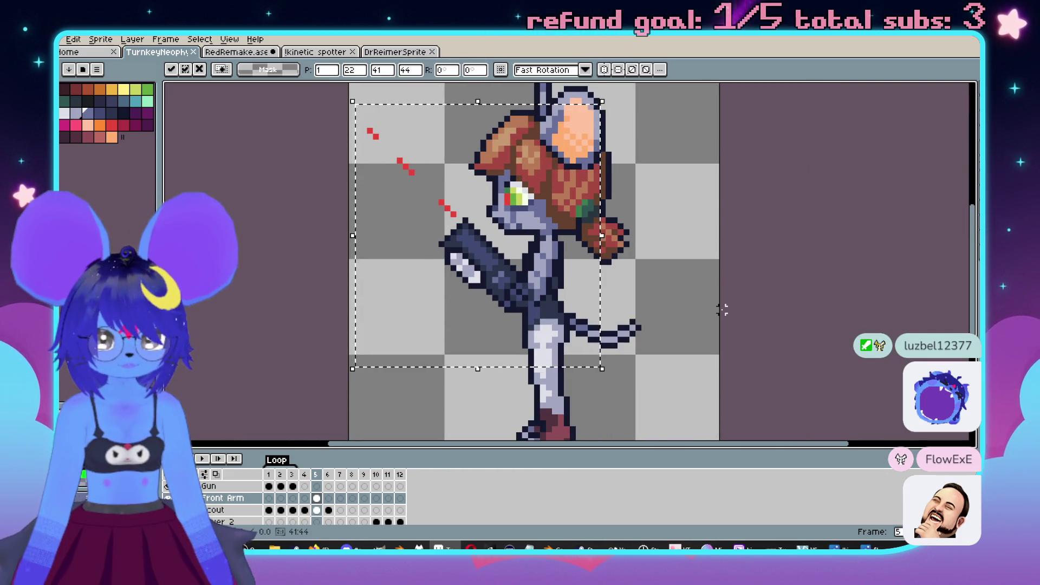
key(Down)
key(ctrl+d)
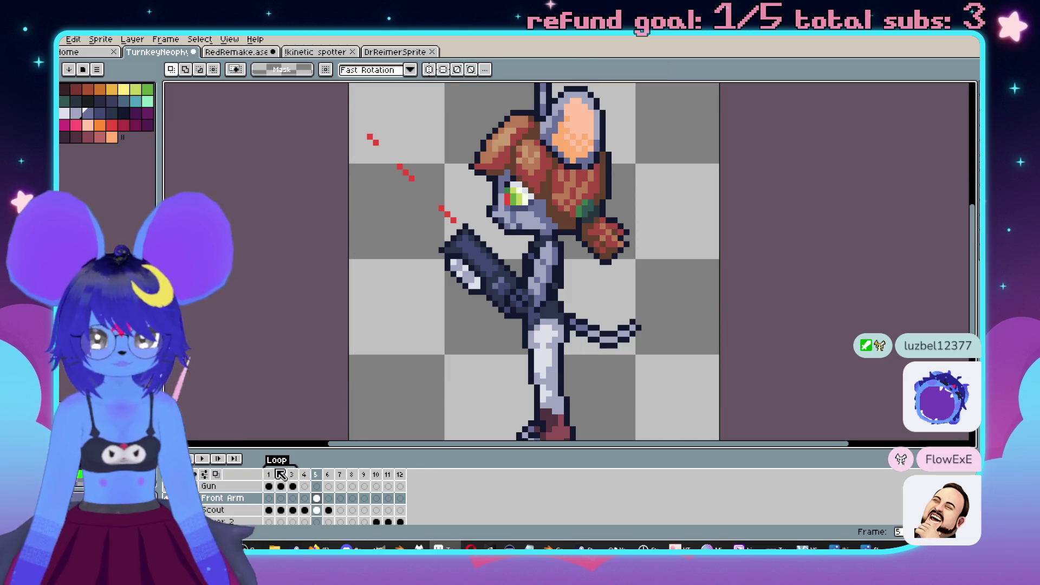
Step: Compare frame 5 with frames 2 and 4, then reselect the gun arm area on frame 5
click(280, 474)
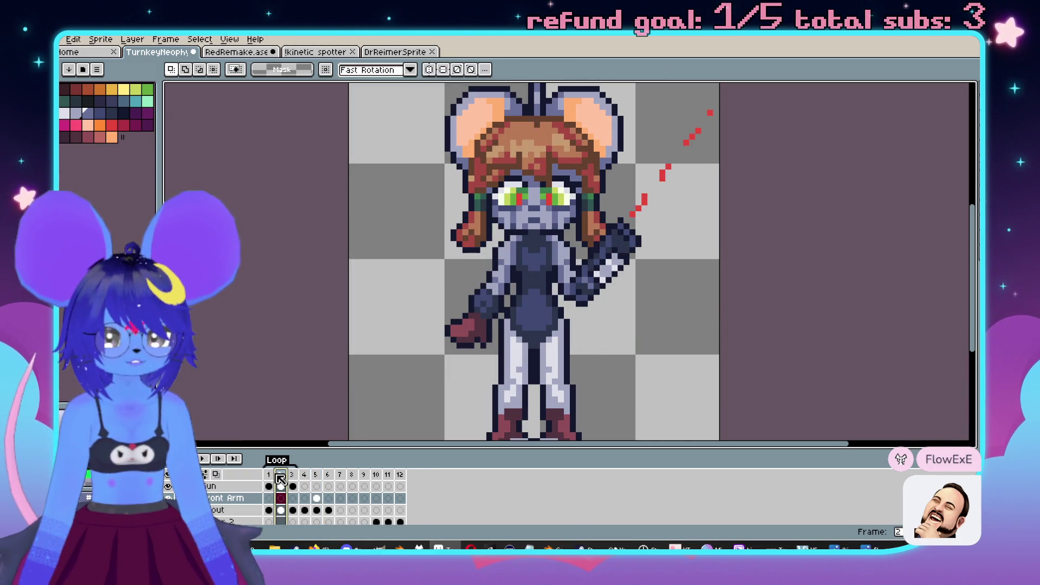
click(315, 474)
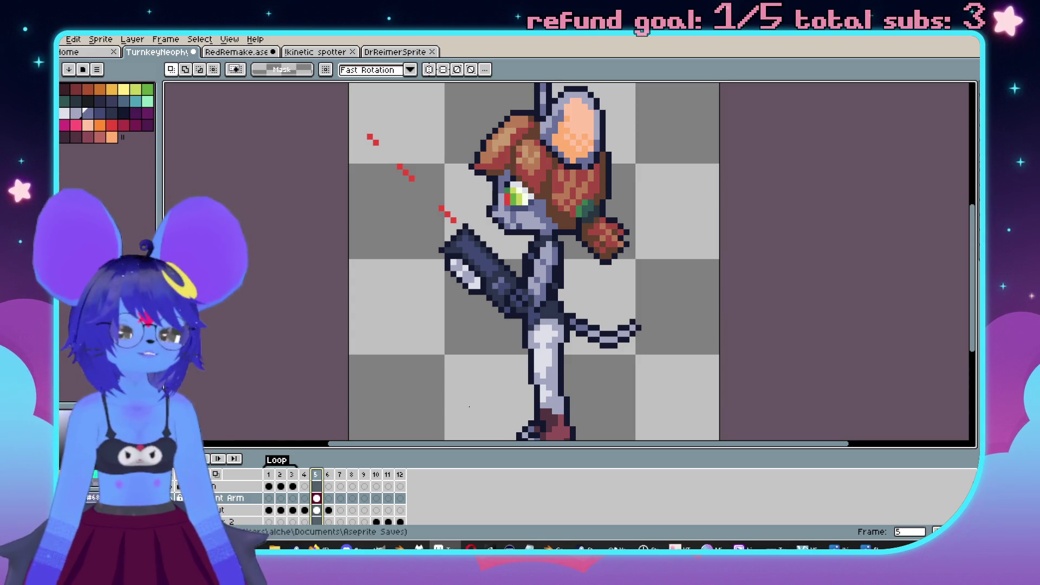
scroll(696, 310, down, 2)
key(Left)
key(Right)
key(Left)
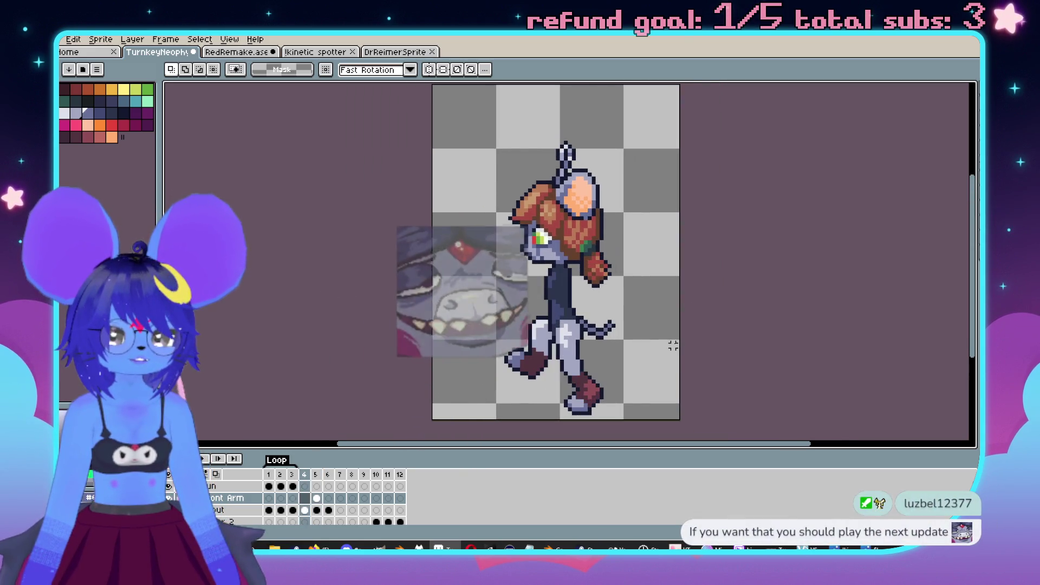
key(Right)
scroll(499, 249, up, 1)
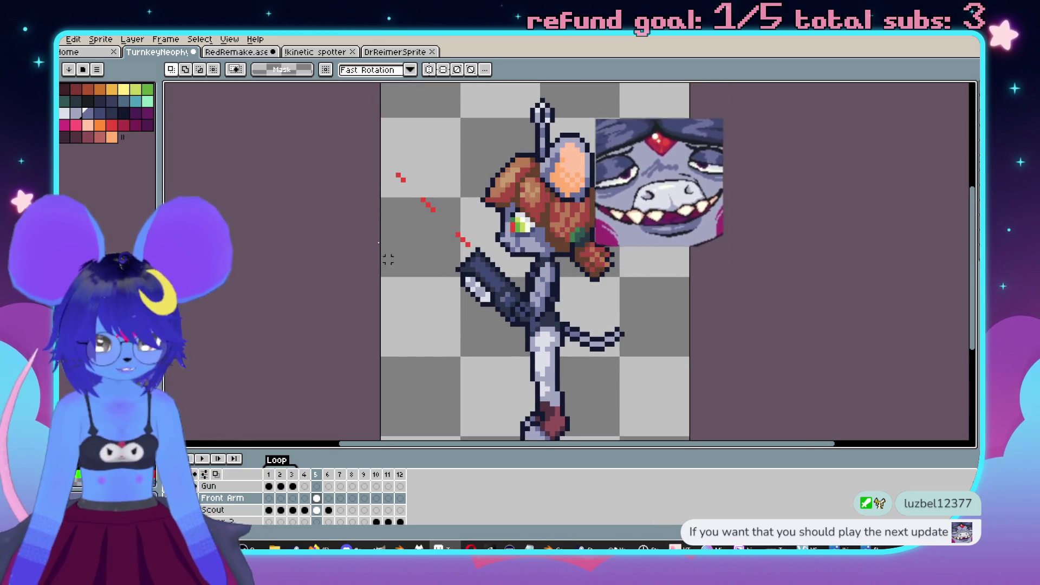
mouse_move(378, 125)
mouse_down()
mouse_move(668, 329)
mouse_move(681, 398)
mouse_up()
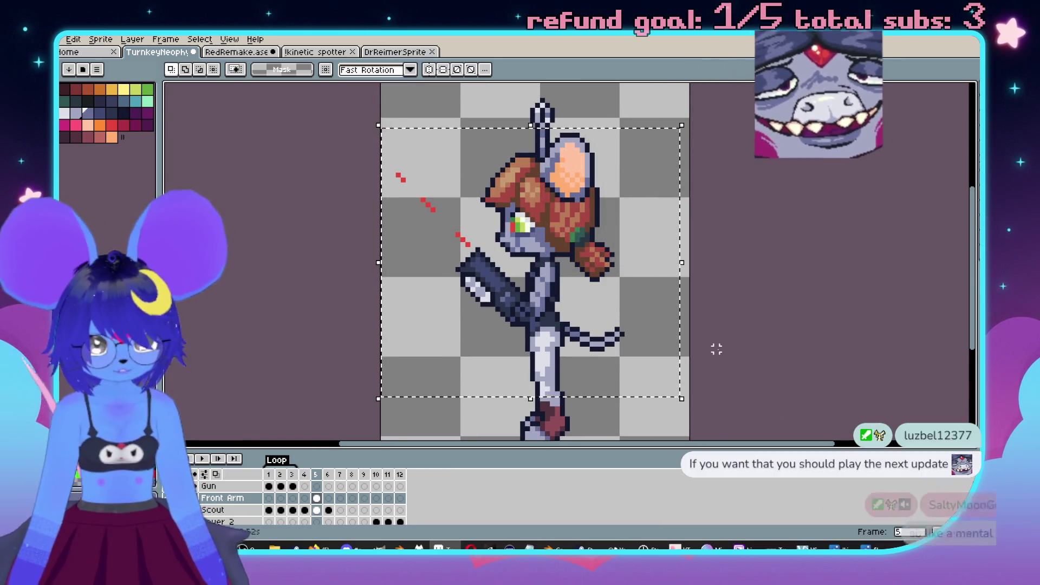
scroll(716, 350, down, 2)
scroll(718, 369, up, 1)
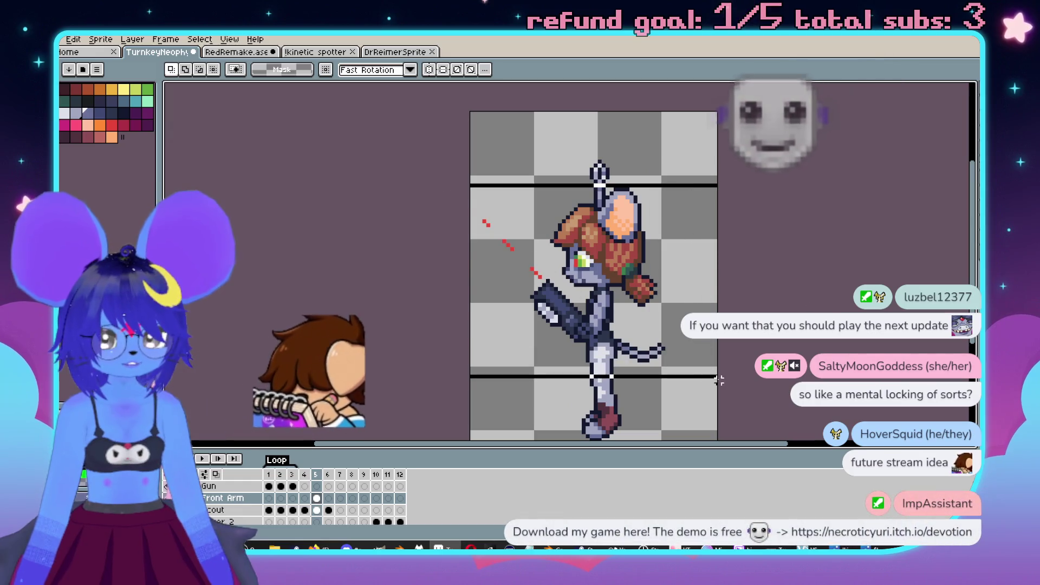
Step: In frame 4, rotate the gun arm and laser dots about 10° and shift them into place
drag(718, 381, 719, 380)
key(Left)
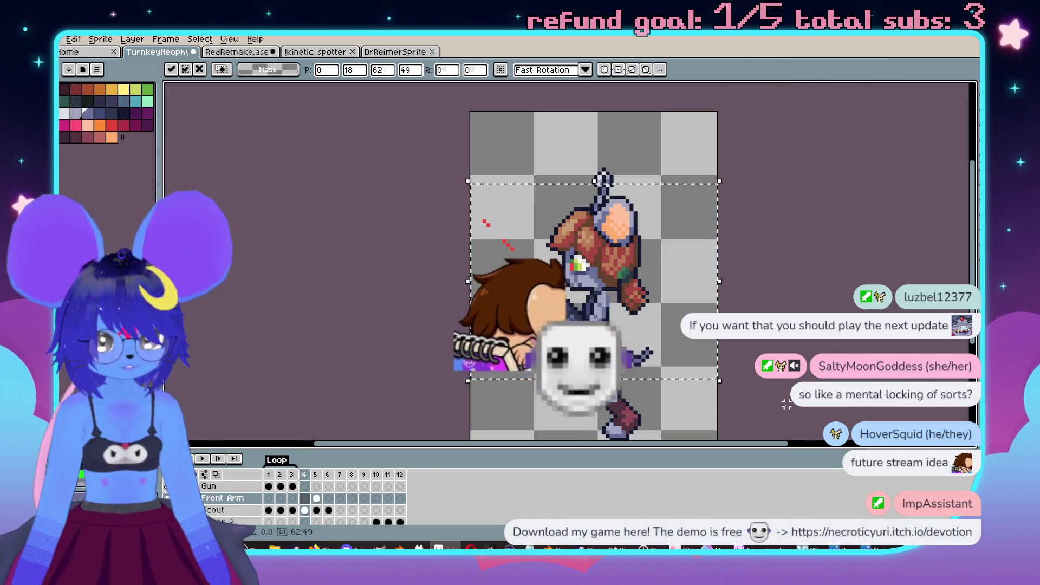
drag(610, 266, 605, 269)
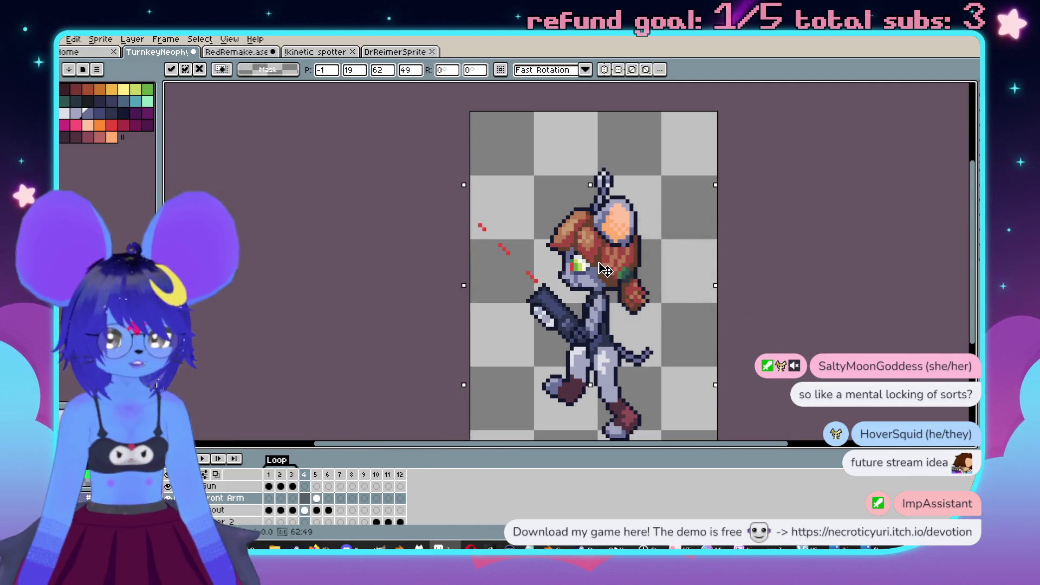
mouse_move(453, 174)
mouse_down()
mouse_move(437, 205)
mouse_move(434, 193)
mouse_move(506, 163)
mouse_move(492, 166)
mouse_up()
drag(574, 315, 582, 307)
click(796, 316)
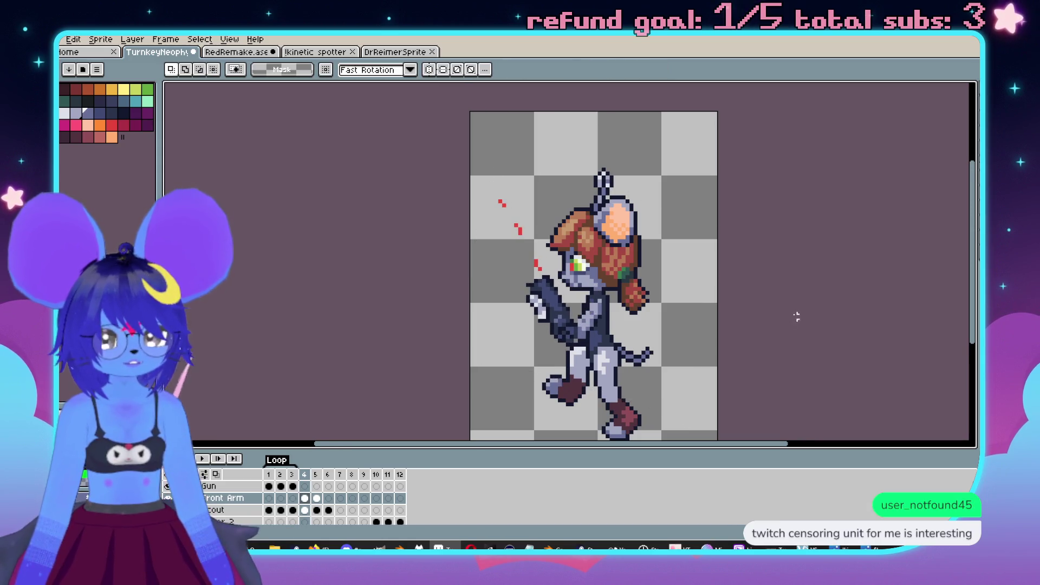
drag(796, 316, 750, 282)
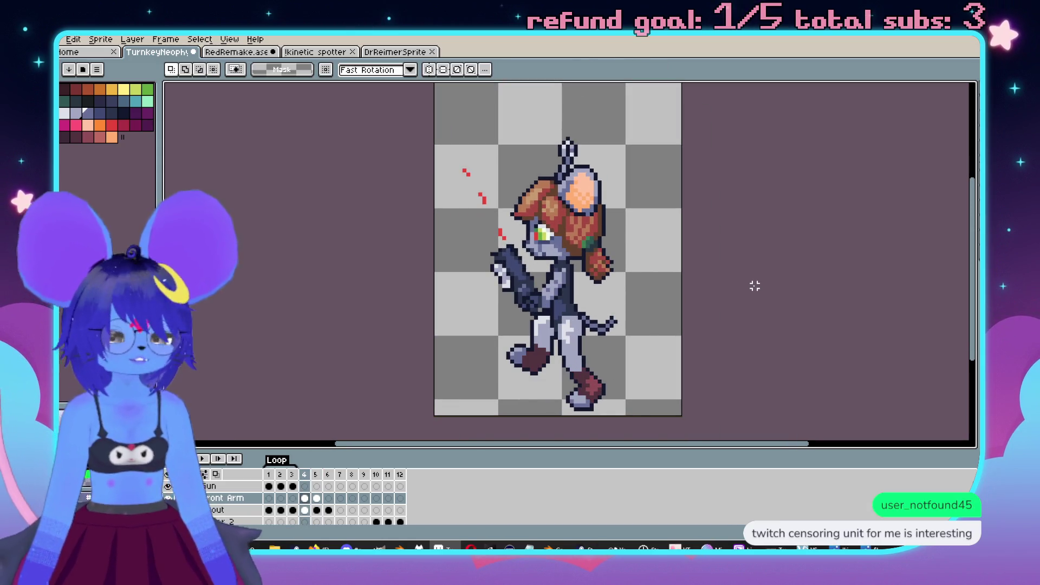
Step: Paste the tilted arm into frame 6, rotate it about 10°, and erase a stray red pixel
key(Right)
key(Right)
key(ctrl+v)
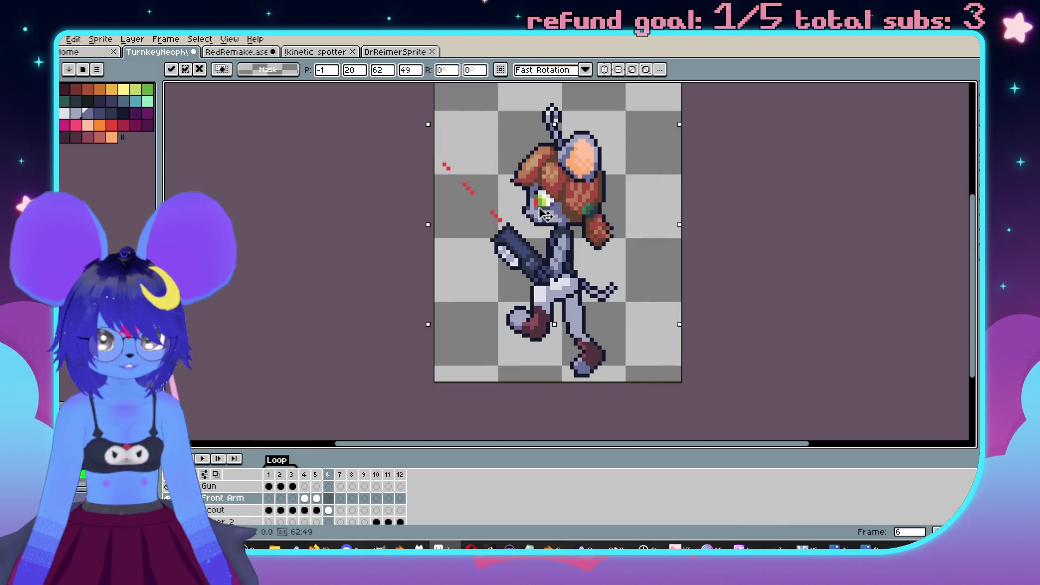
drag(546, 214, 546, 210)
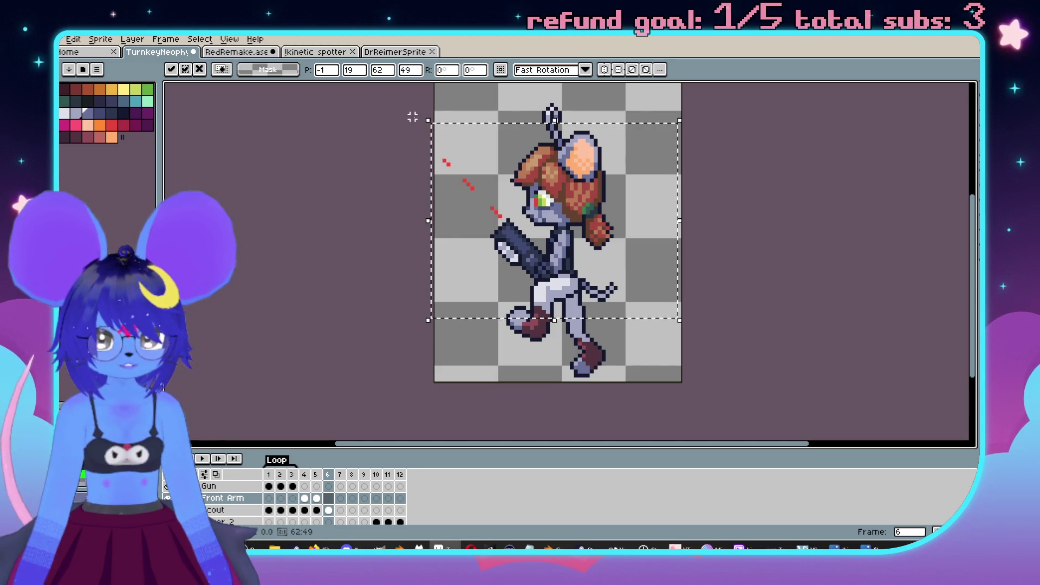
drag(417, 114, 413, 152)
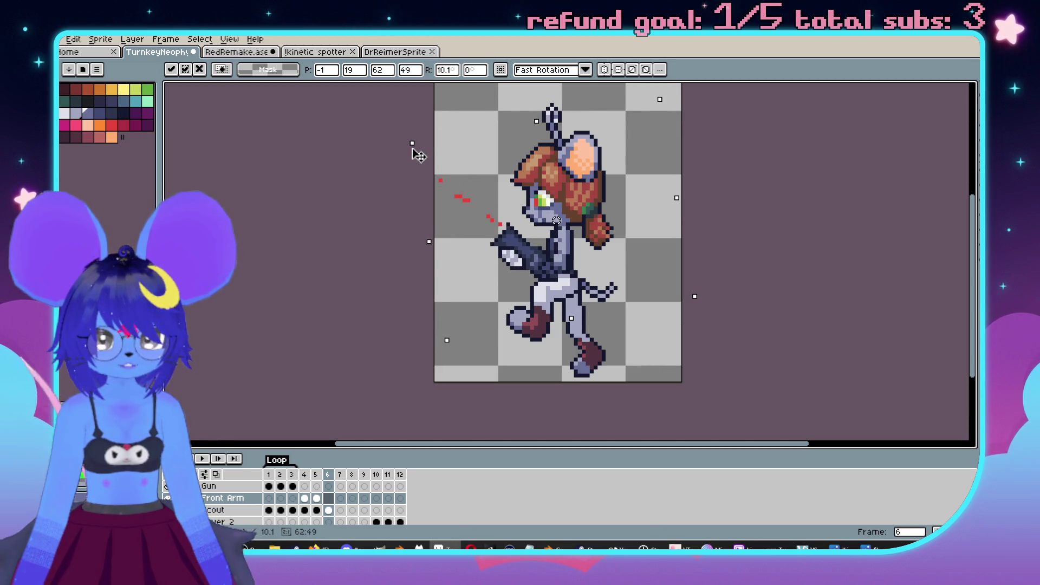
drag(605, 220, 598, 211)
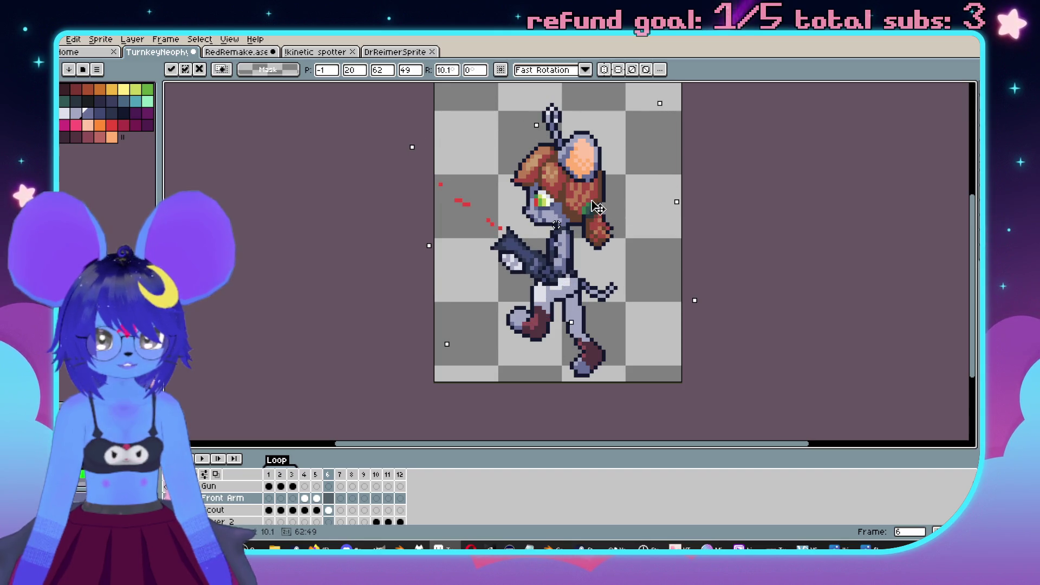
key(Return)
scroll(509, 210, up, 2)
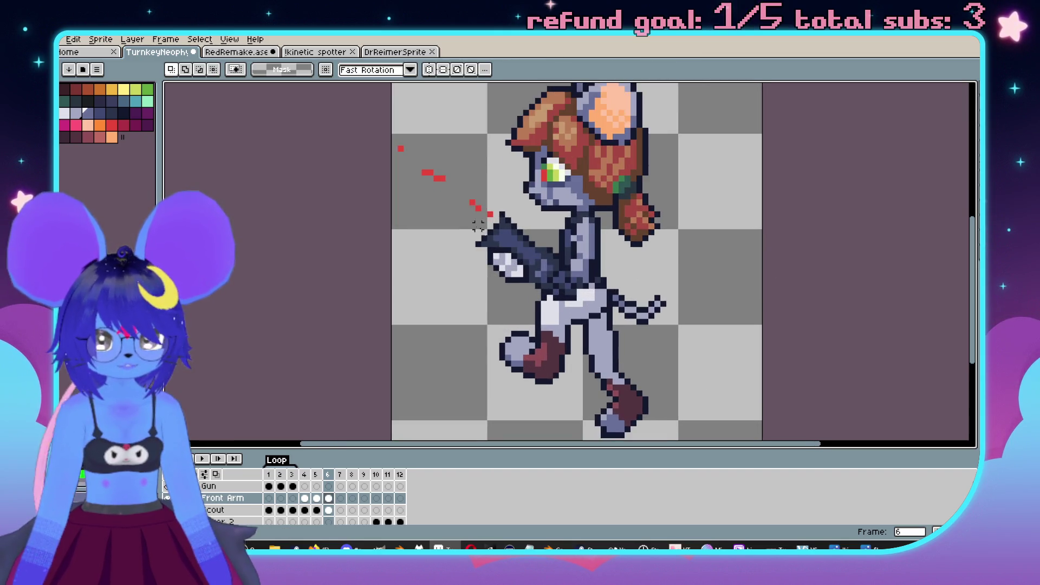
key(e)
click(406, 172)
Step: Erase stray red pixels near the gun and extend the hand's dark navy outline by one pixel
drag(433, 195, 469, 222)
click(496, 237)
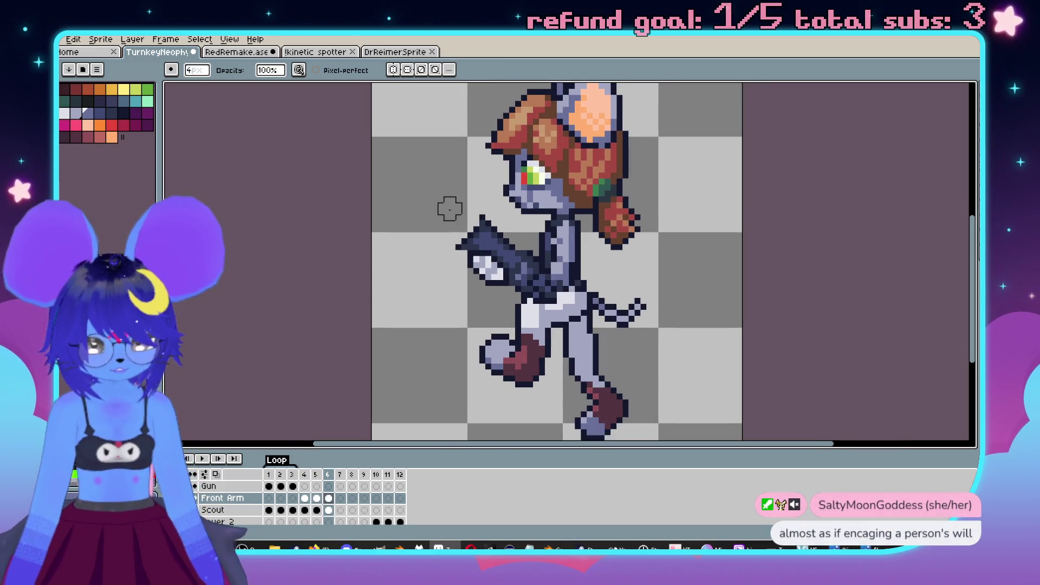
scroll(437, 227, up, 2)
key(i)
click(491, 264)
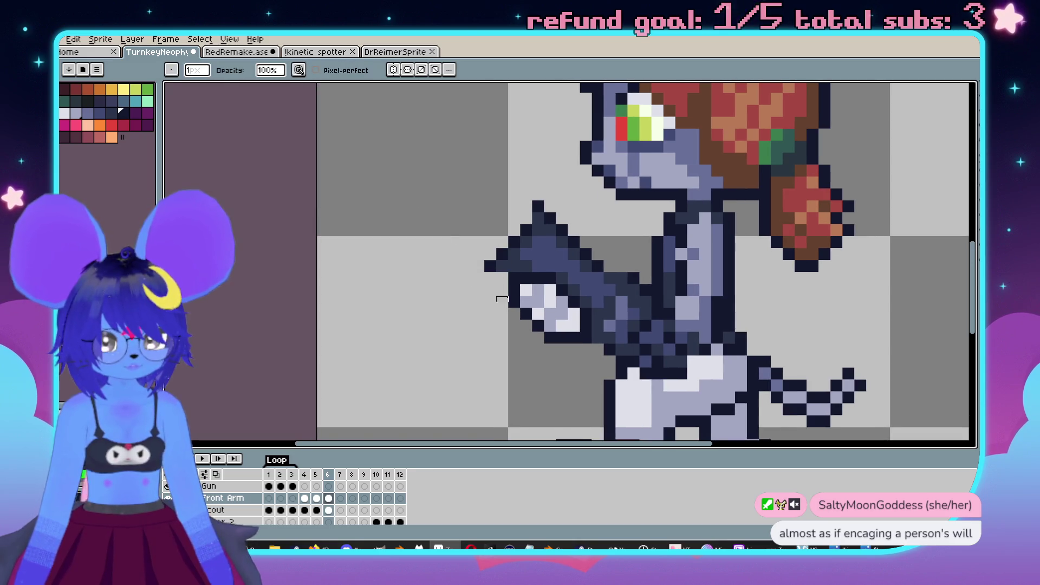
key(comma)
key(e)
key(comma)
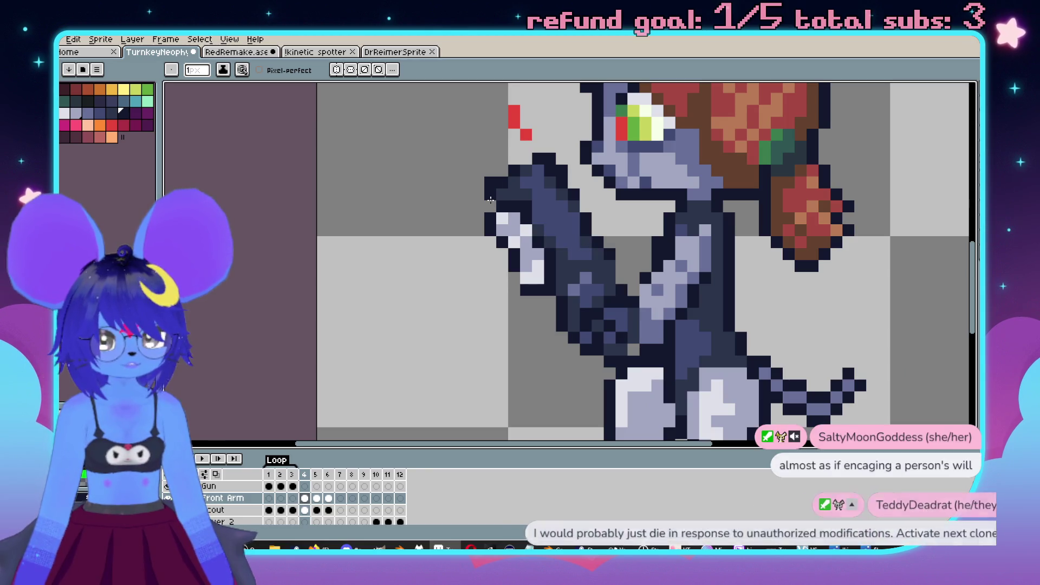
drag(512, 284, 513, 265)
click(482, 246)
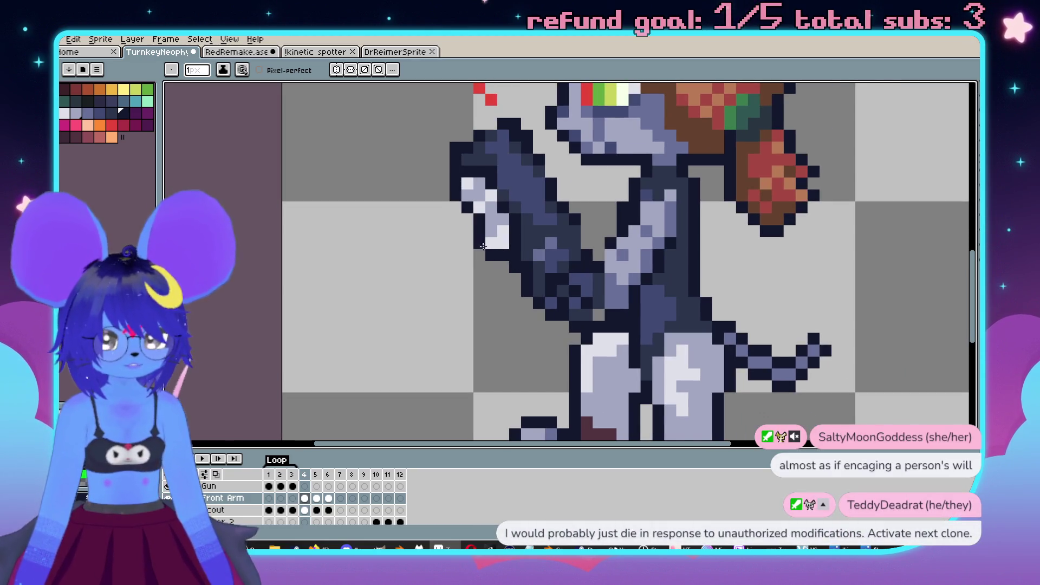
Step: Bring the gun hand into view and sample a colour from the arm for the pencil
key(b)
mouse_move(576, 234)
mouse_down()
mouse_move(526, 249)
mouse_move(540, 261)
mouse_up()
key(b)
scroll(540, 260, up, 1)
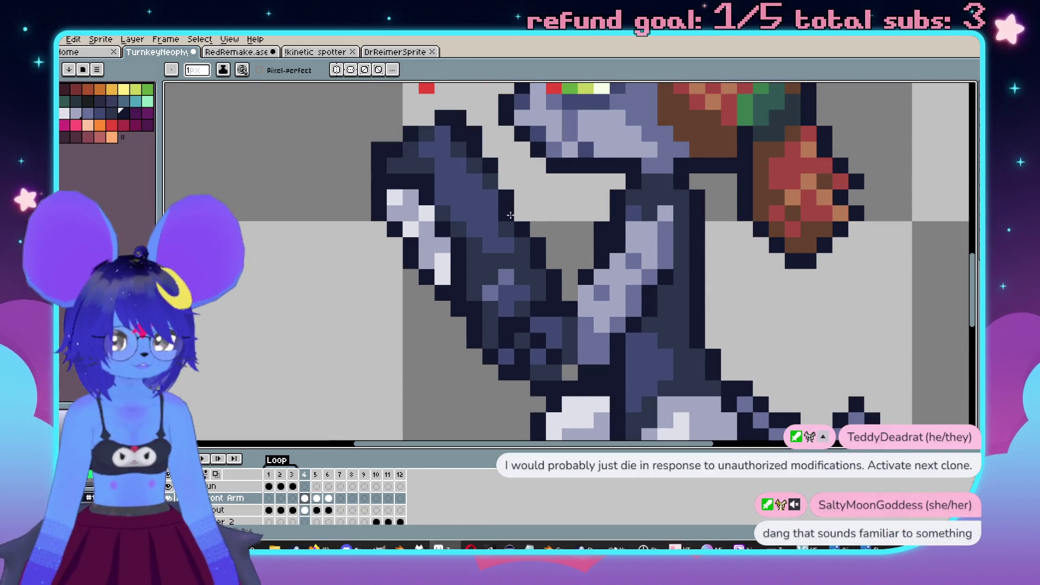
key(b)
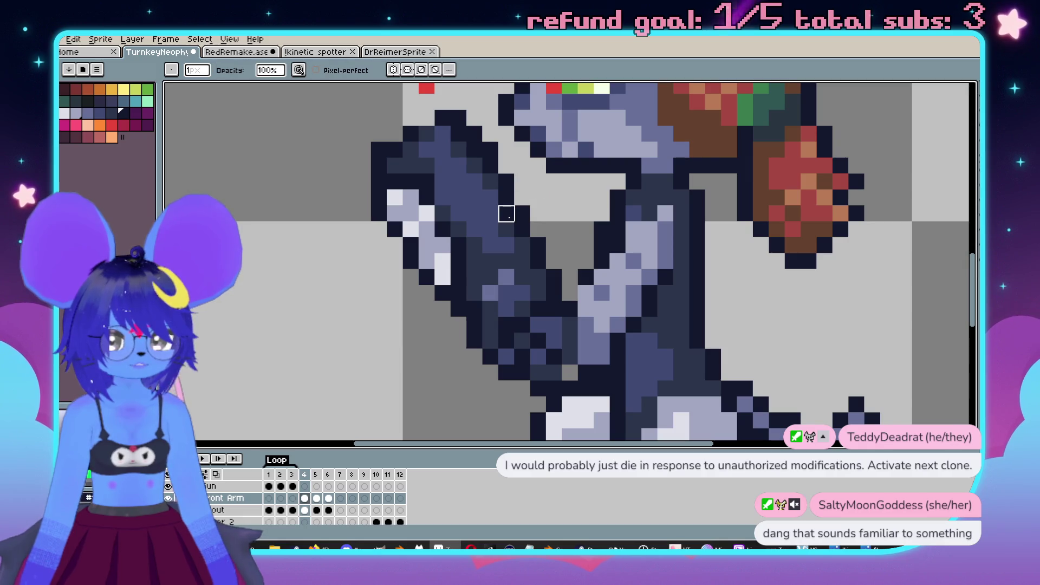
alt+click(506, 215)
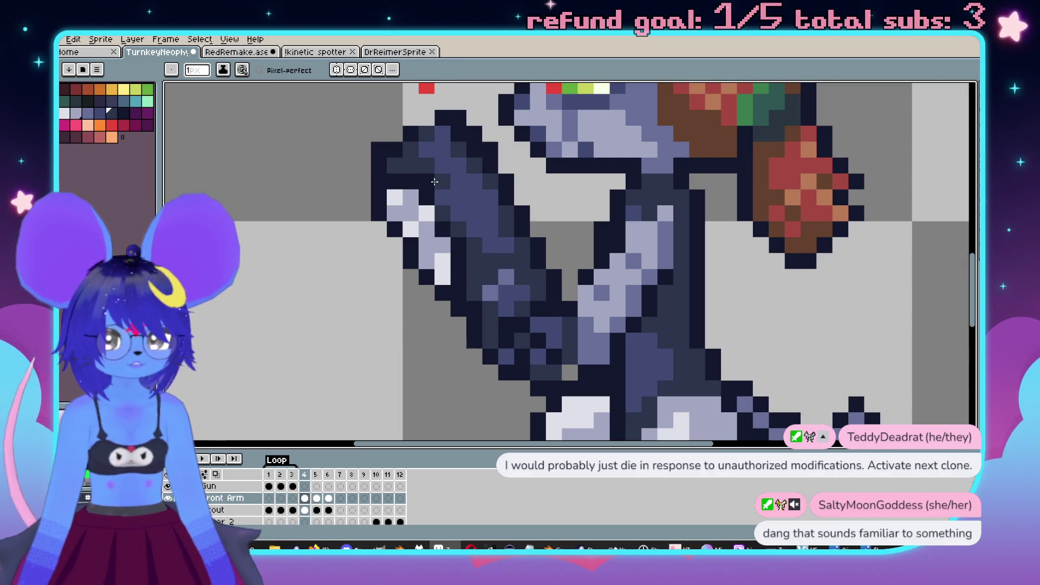
scroll(434, 147, up, 1)
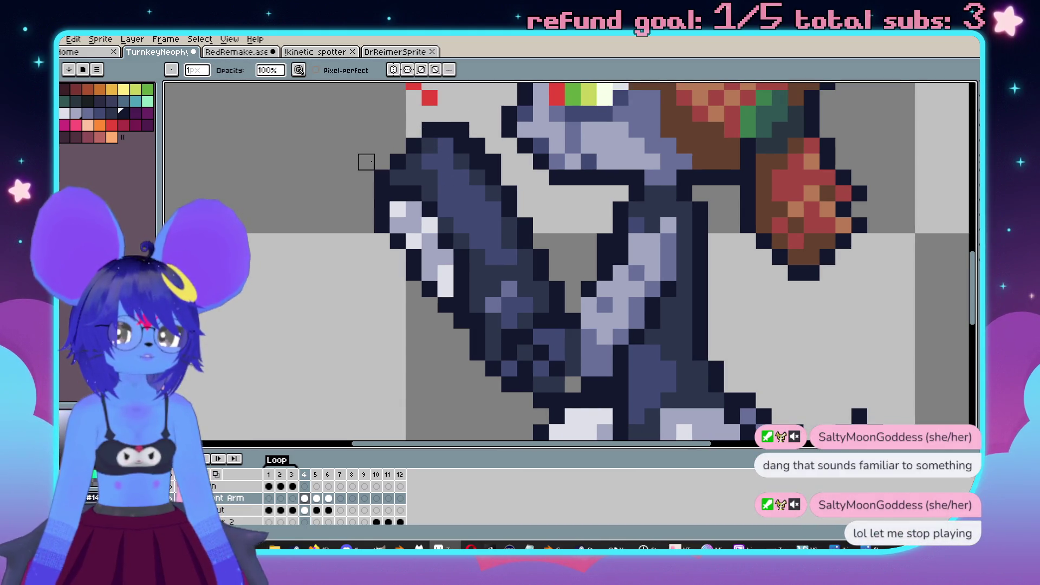
scroll(364, 158, down, 5)
Step: Play the animation to preview the motion, recentring on the gun arm
key(Return)
scroll(519, 297, up, 3)
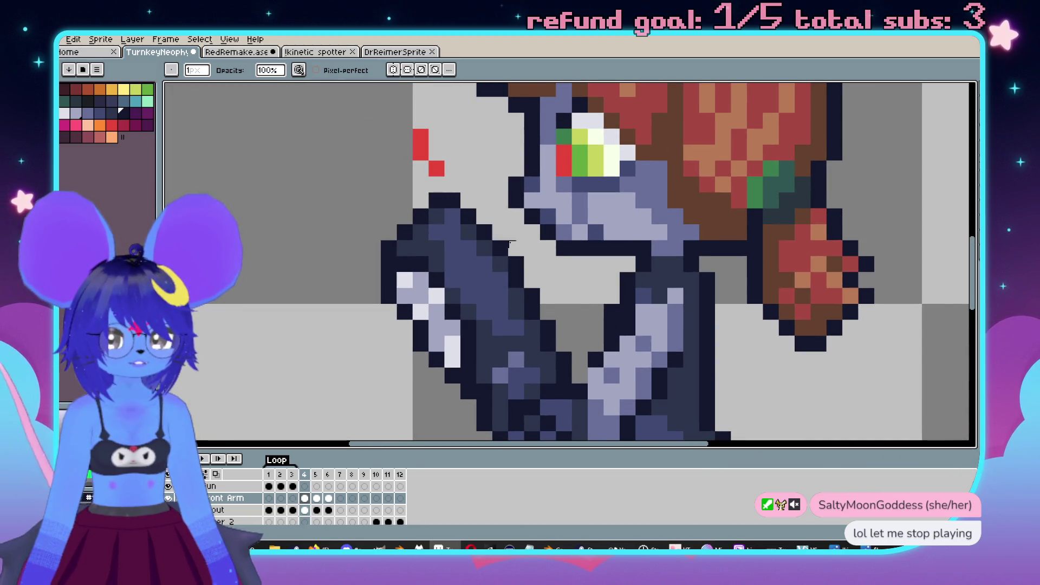
scroll(509, 243, down, 4)
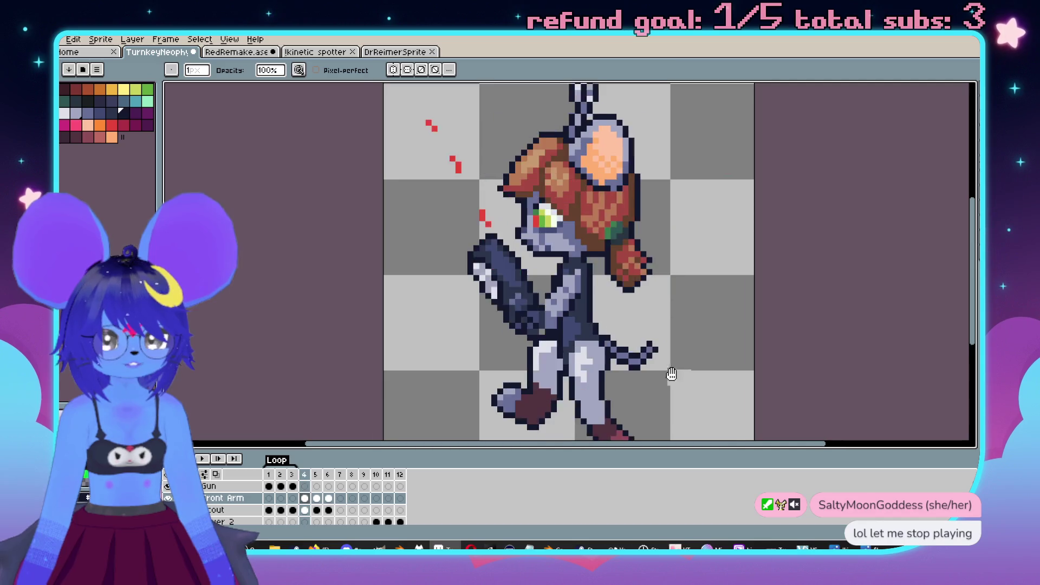
drag(671, 374, 651, 362)
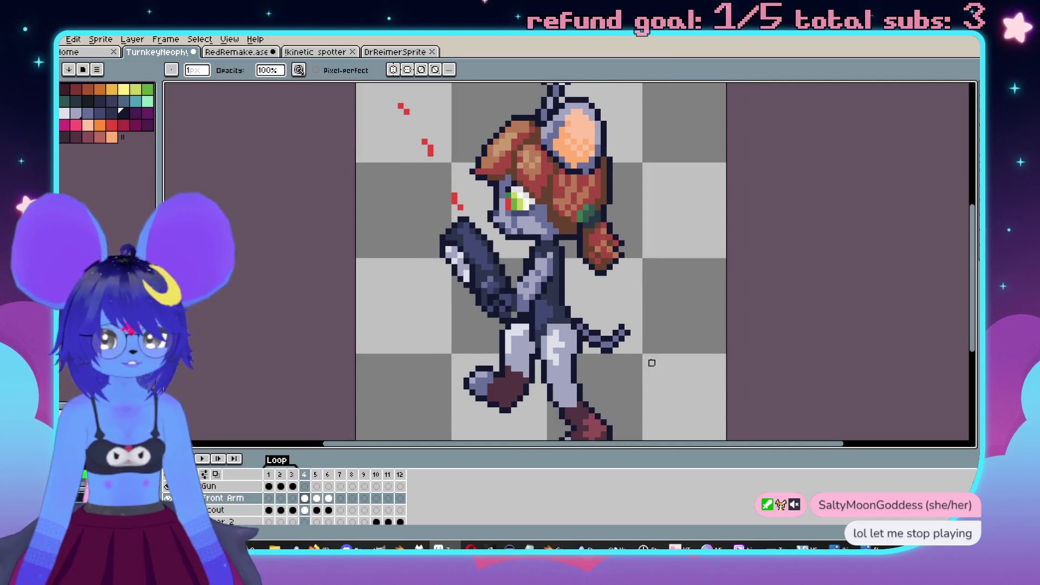
scroll(592, 266, up, 1)
scroll(593, 266, down, 1)
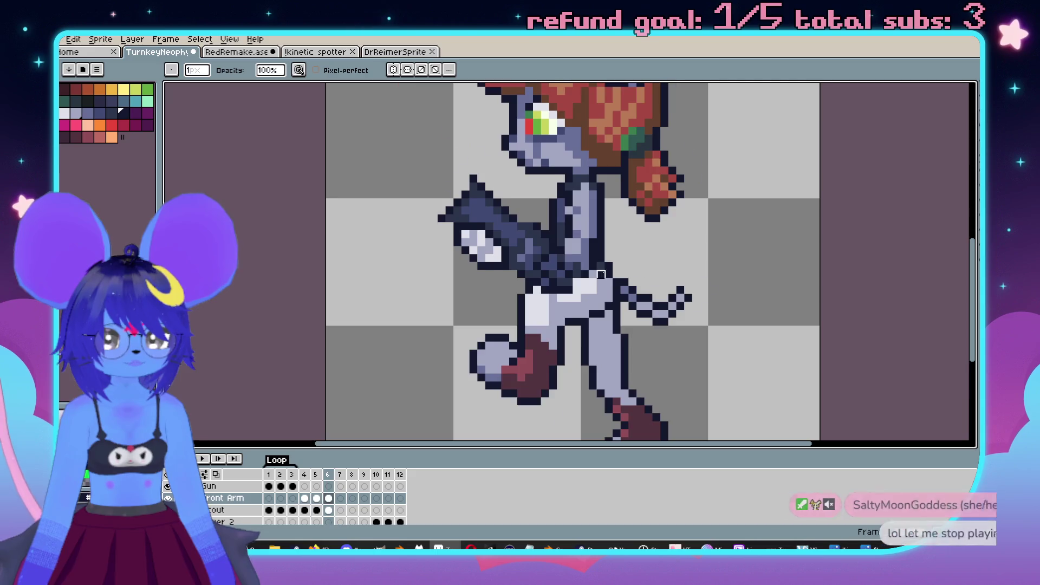
scroll(541, 267, up, 3)
mouse_move(611, 267)
mouse_down()
mouse_move(551, 249)
mouse_move(530, 255)
mouse_move(547, 248)
mouse_up()
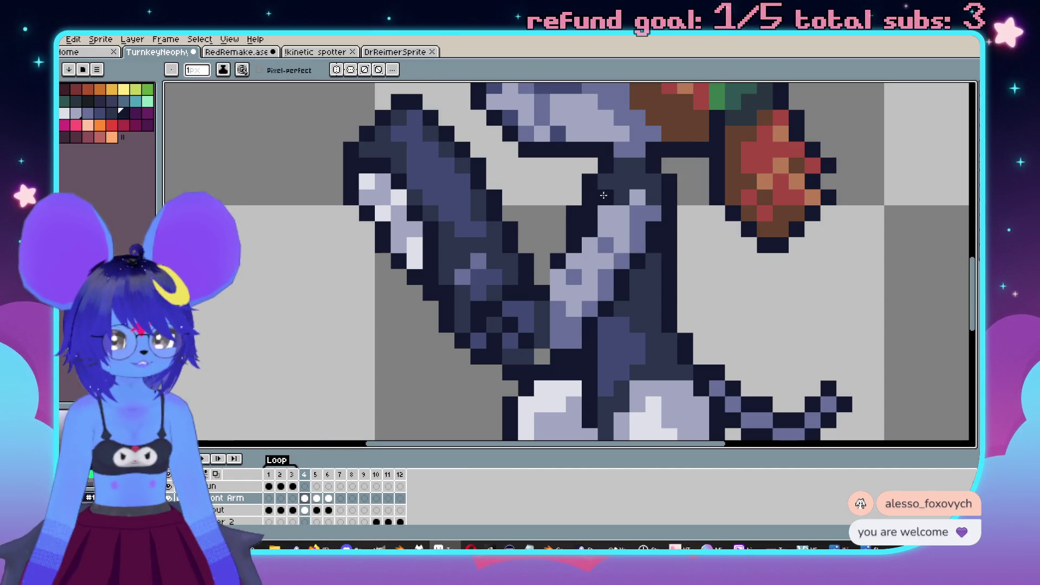
scroll(608, 195, down, 4)
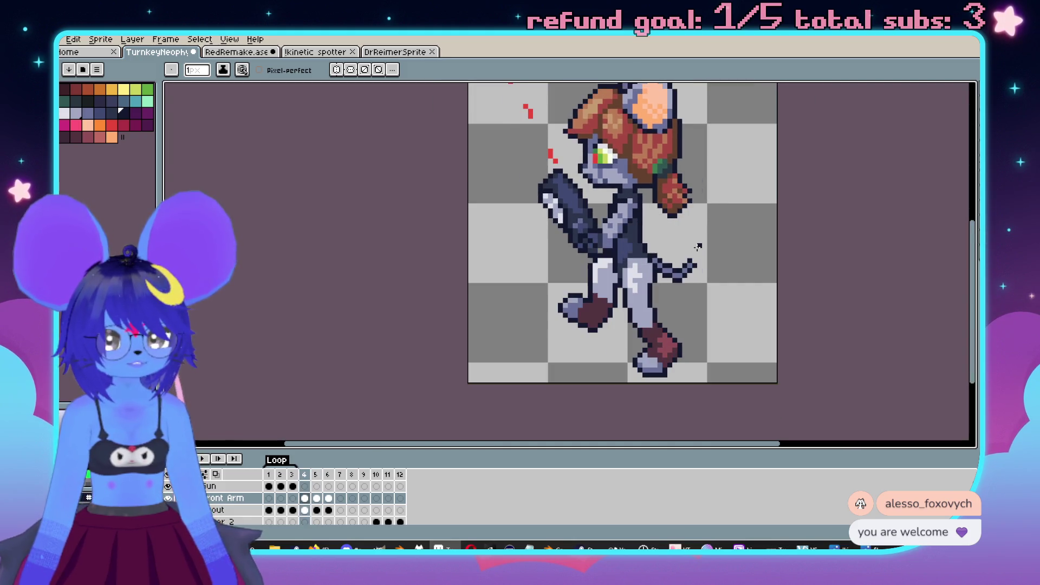
scroll(619, 205, up, 3)
Step: Sample dark navy and light lavender-grey from the arm and repaint with the pencil
key(alt)
alt+click(609, 212)
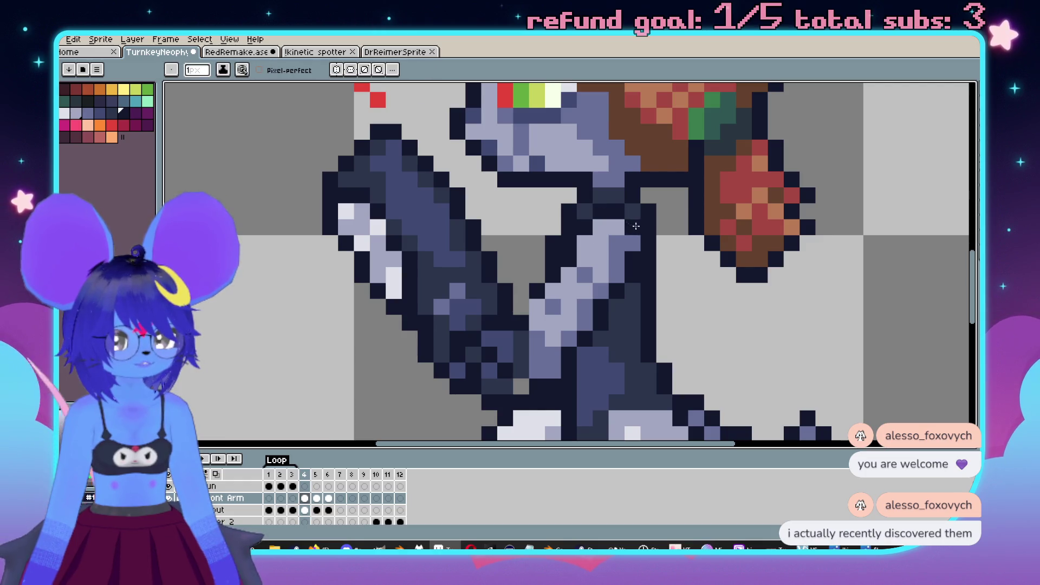
scroll(636, 226, down, 4)
scroll(590, 267, up, 3)
key(alt)
alt+click(589, 250)
key(b)
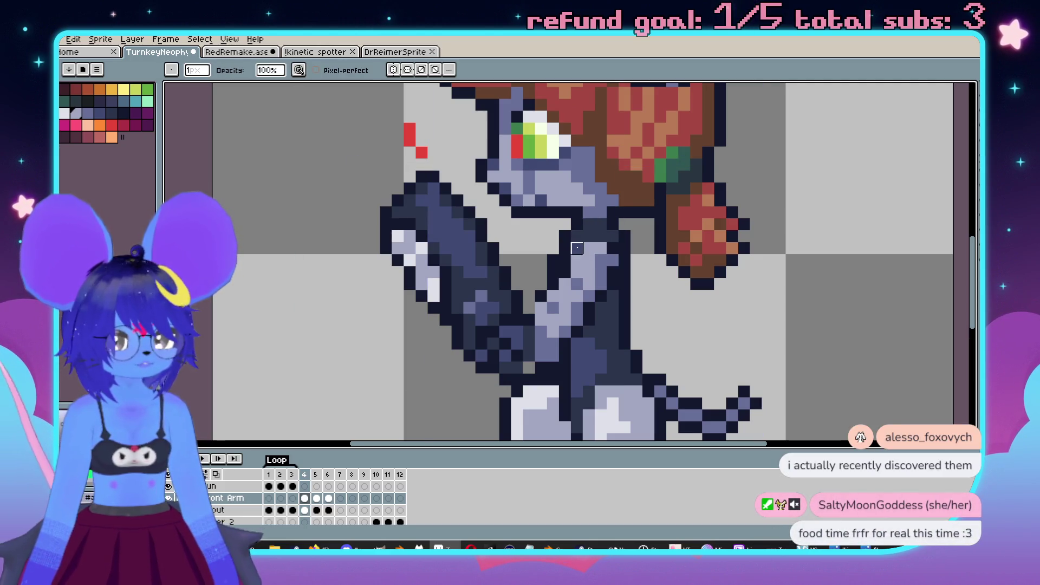
scroll(613, 249, down, 3)
scroll(649, 274, up, 2)
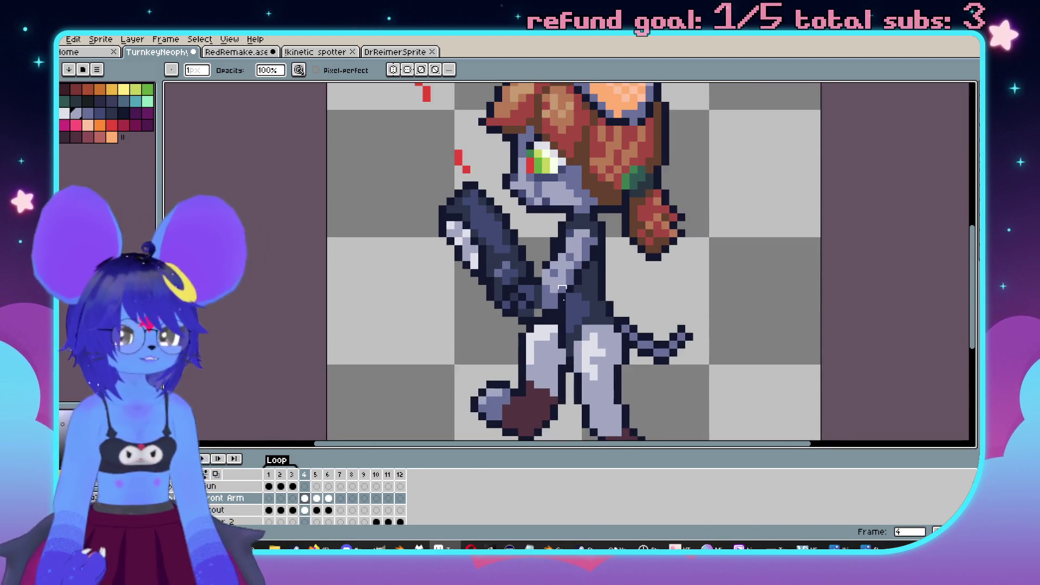
Step: Pick dark navy from the sprite for shading, then step to frame 5 to compare
scroll(543, 295, up, 2)
alt+click(517, 301)
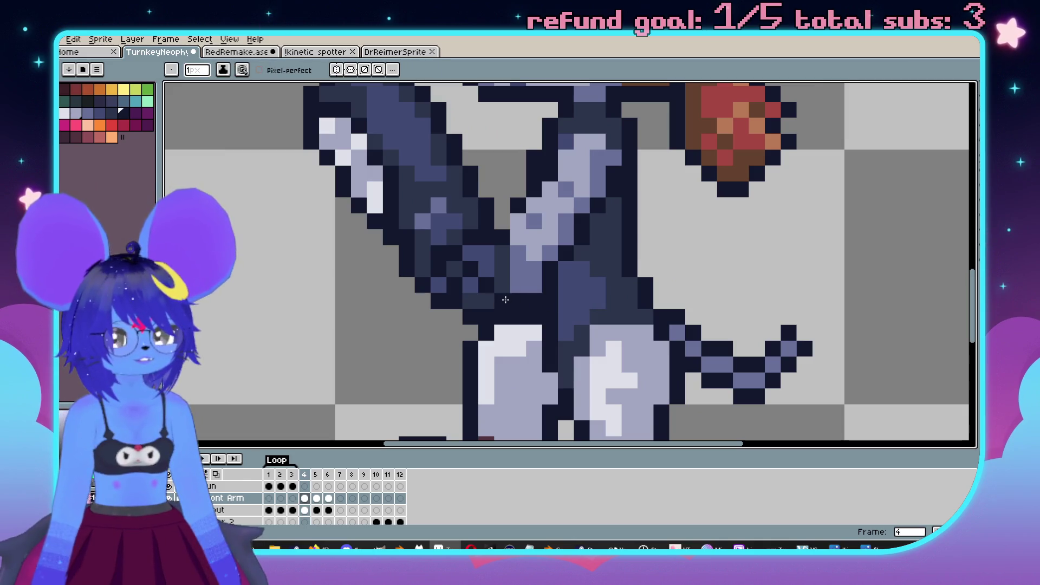
scroll(525, 287, up, 1)
scroll(580, 302, down, 1)
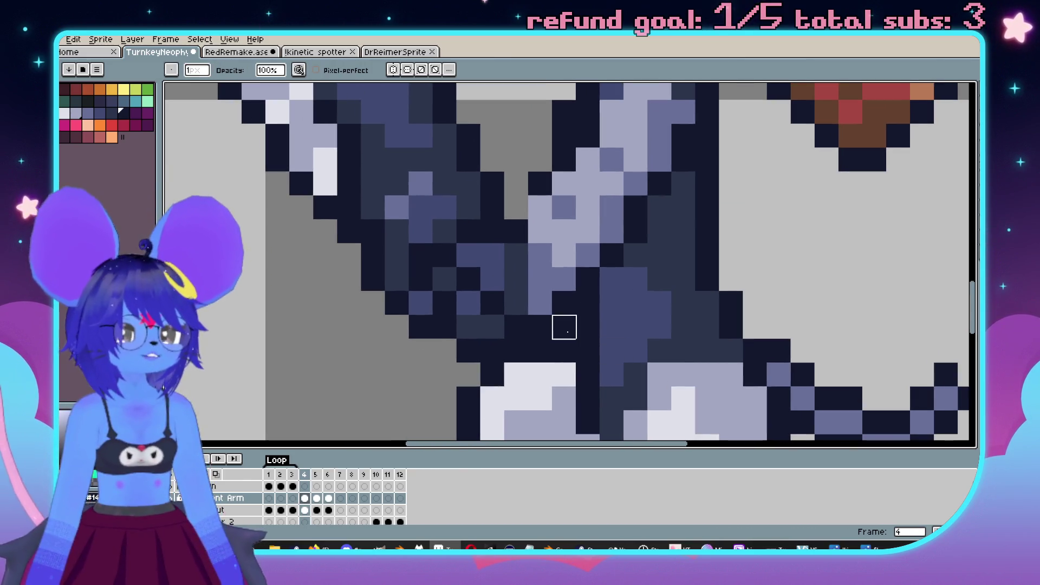
scroll(562, 395, down, 2)
scroll(546, 405, up, 2)
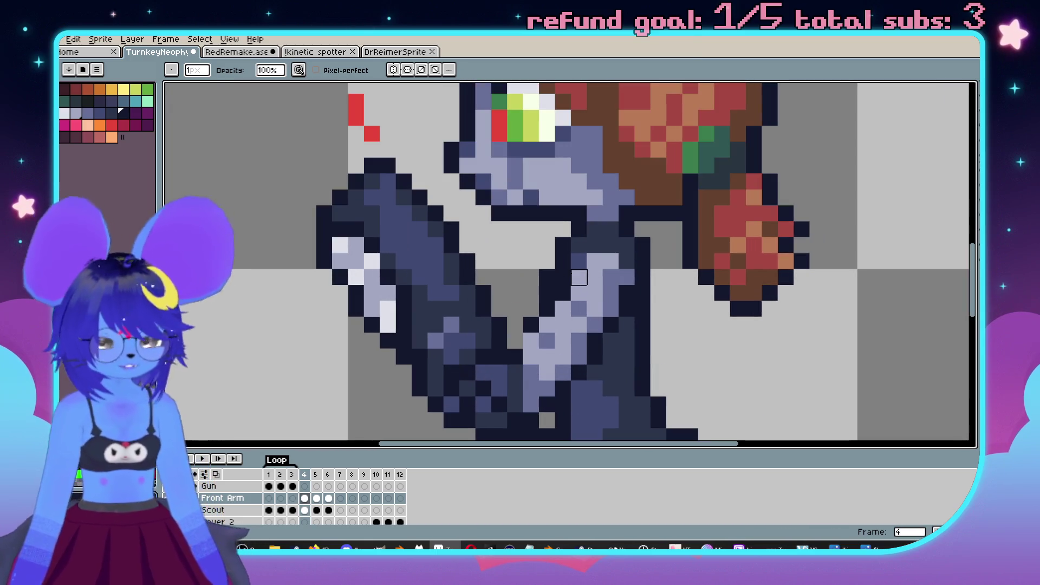
scroll(515, 336, down, 5)
scroll(563, 311, up, 1)
key(Right)
key(Left)
key(Right)
scroll(563, 310, up, 1)
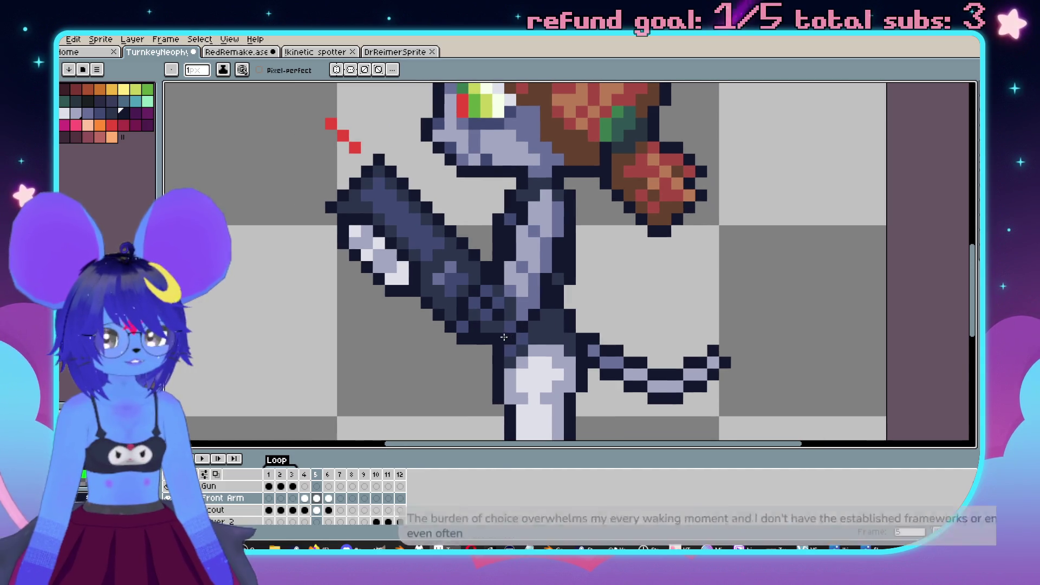
scroll(596, 330, down, 2)
key(Left)
key(Right)
key(Left)
key(Right)
key(Left)
key(Right)
key(Left)
scroll(583, 254, up, 2)
scroll(584, 255, down, 2)
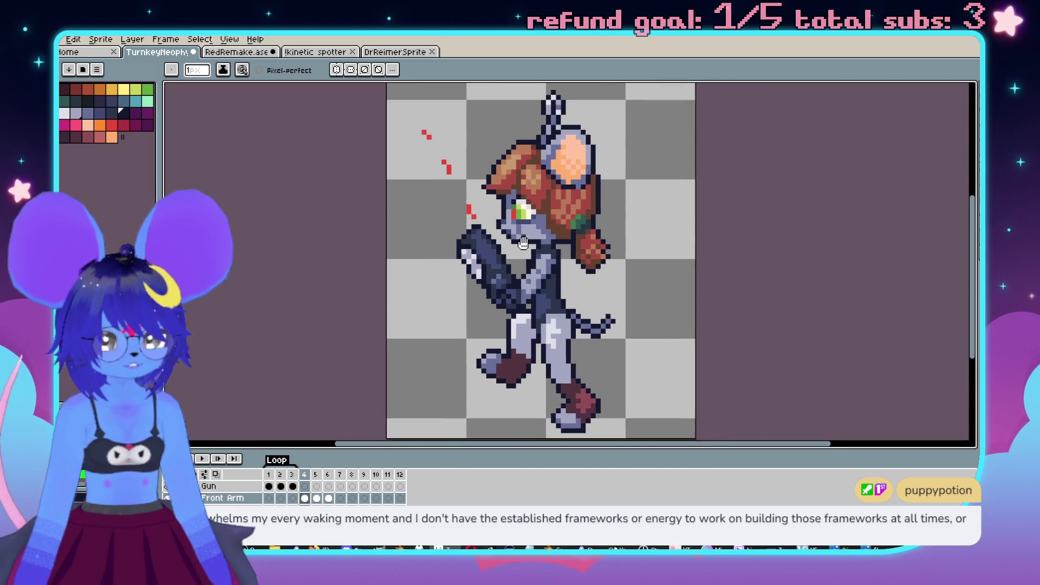
key(m)
drag(378, 97, 519, 335)
key(ctrl+d)
key(Right)
scroll(606, 302, down, 2)
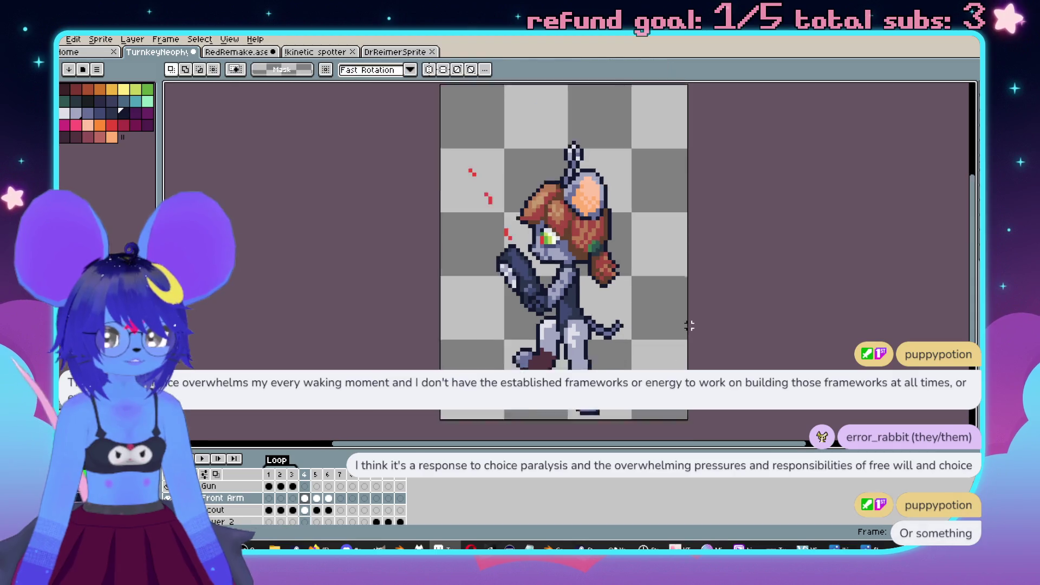
scroll(606, 302, up, 2)
key(Left)
scroll(485, 276, down, 1)
scroll(485, 276, up, 1)
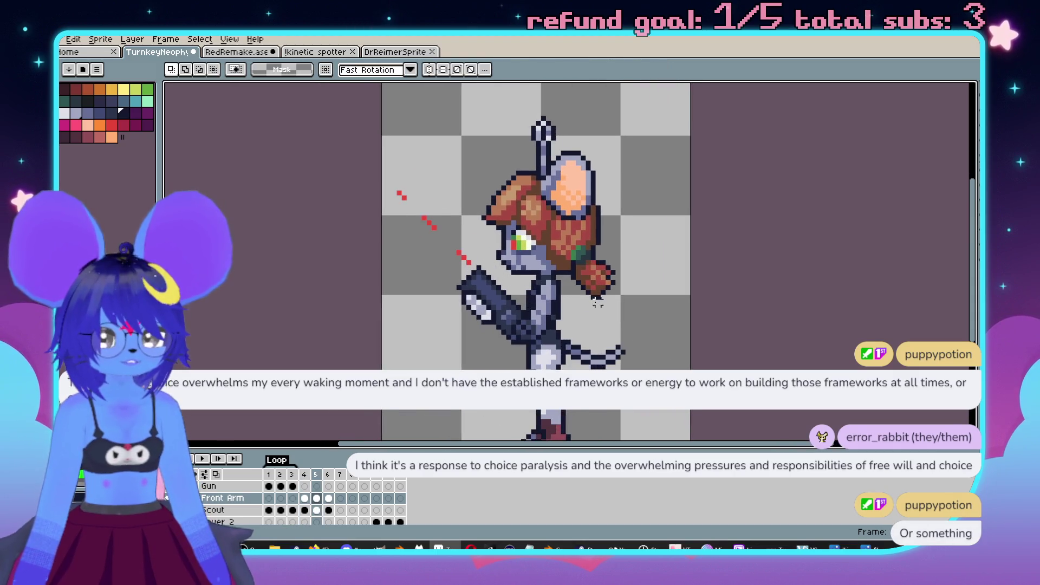
scroll(484, 277, up, 2)
scroll(484, 276, down, 1)
scroll(485, 277, left, 1)
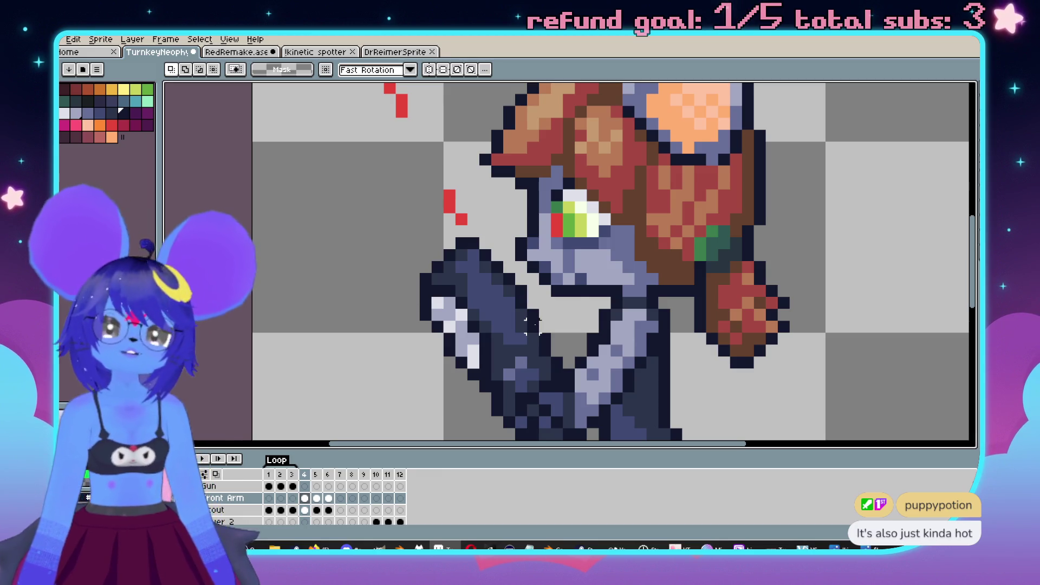
click(395, 51)
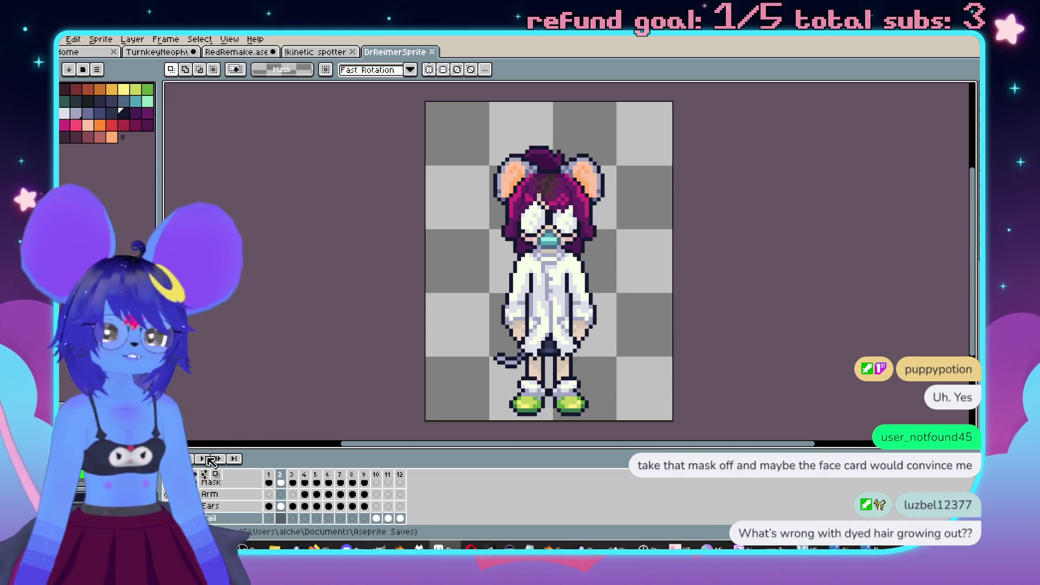
Step: Zoom the canvas view on the DrReimerSprite document
scroll(228, 498, up, 2)
Step: Hide DrReimerSprite's teal Mask layer, recentre the sprite, and return to TurnkeyNeophyte
click(168, 509)
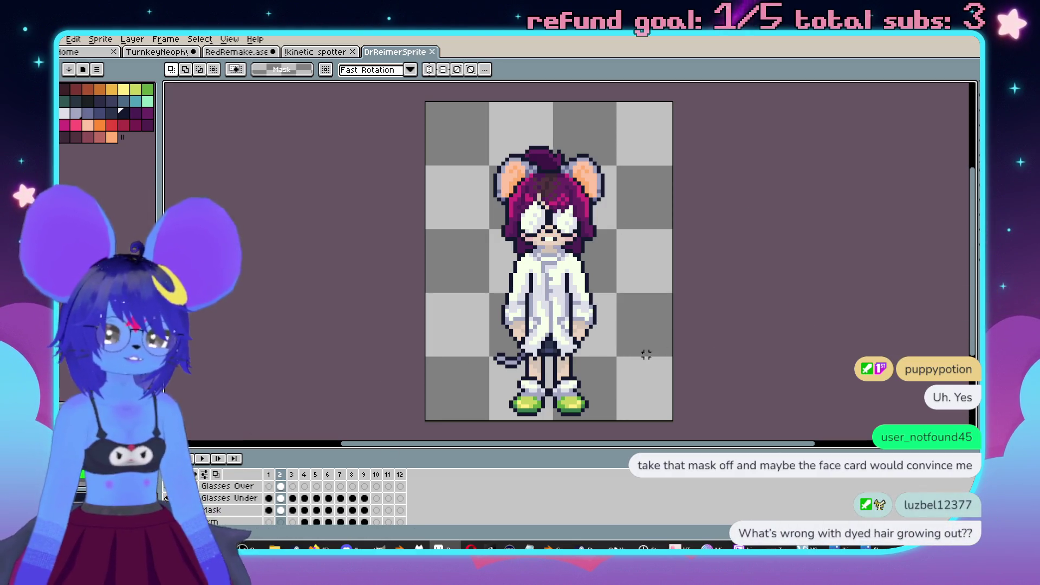
drag(595, 201, 617, 209)
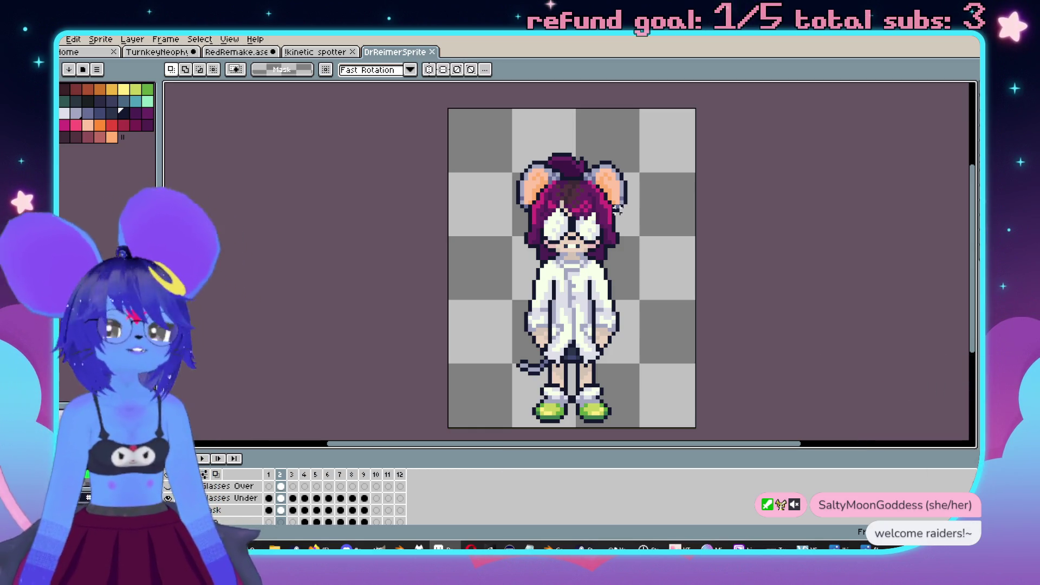
click(176, 53)
scroll(472, 279, down, 2)
scroll(472, 277, down, 1)
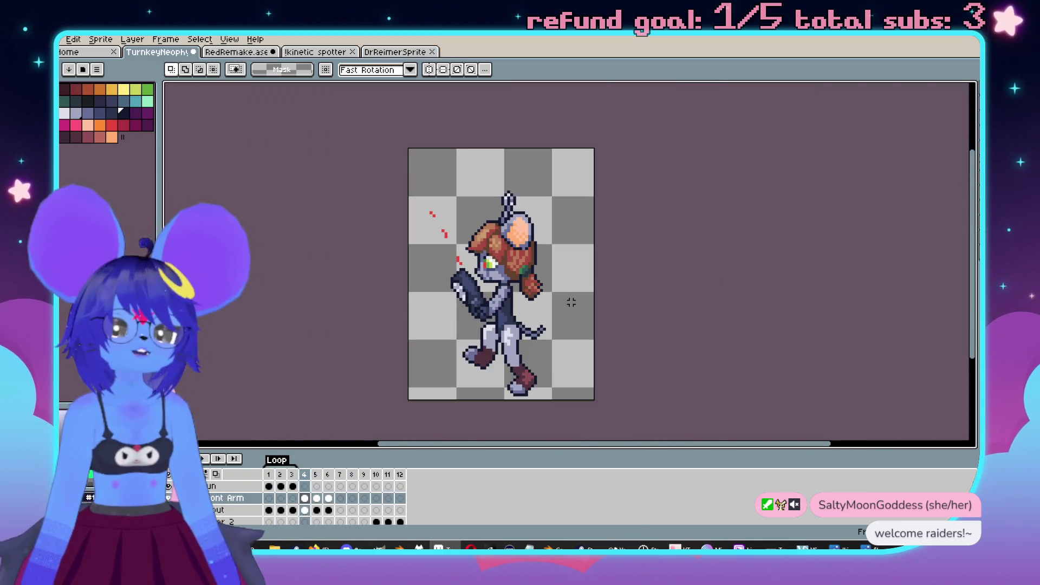
scroll(597, 303, up, 3)
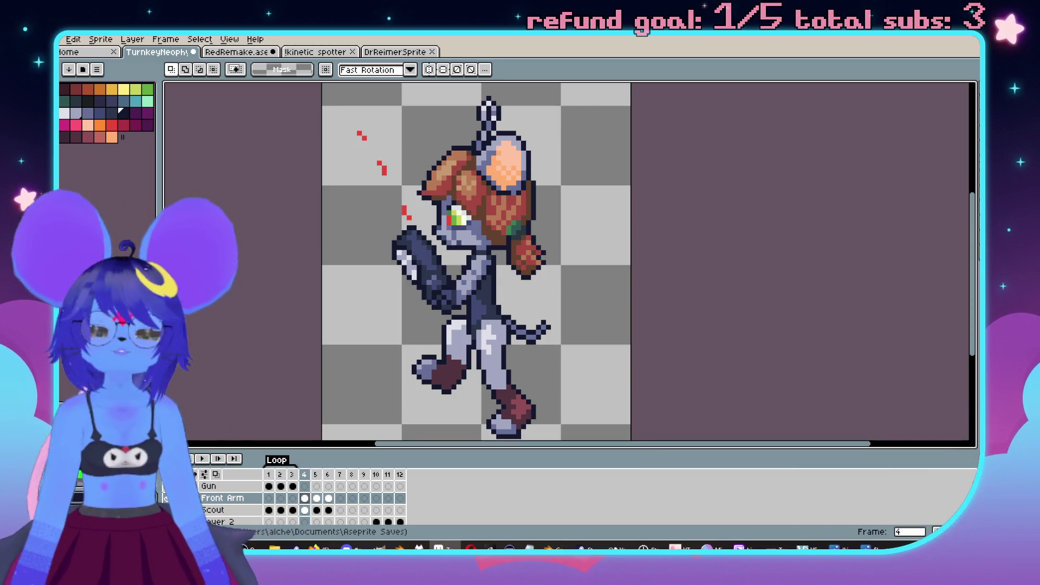
scroll(696, 332, down, 2)
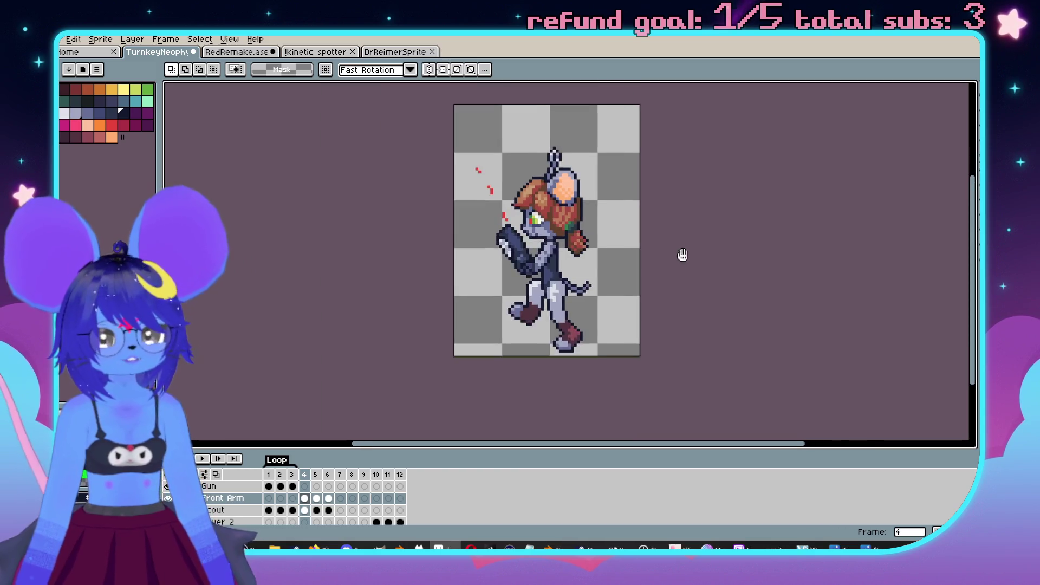
key(Right)
key(Left)
key(Right)
key(Right)
key(Left)
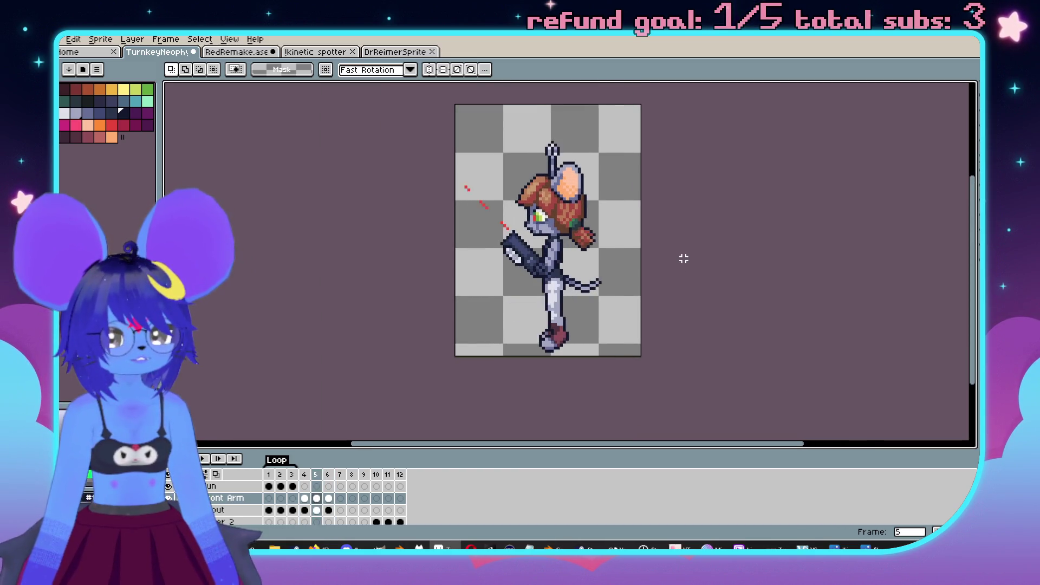
key(Left)
scroll(513, 239, up, 3)
scroll(513, 240, down, 2)
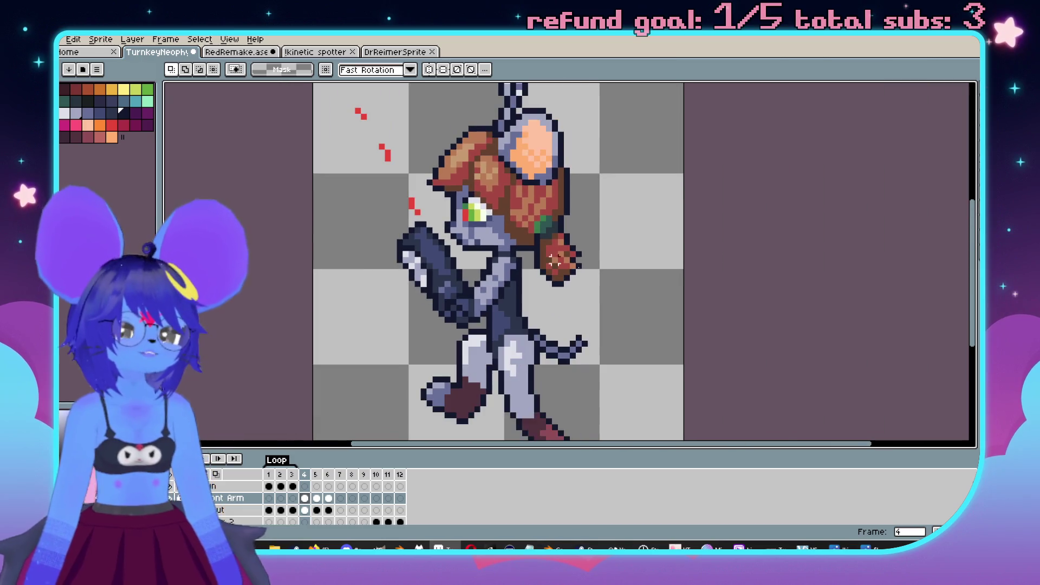
key(Right)
key(Right)
key(Left)
scroll(593, 259, up, 1)
scroll(574, 293, down, 1)
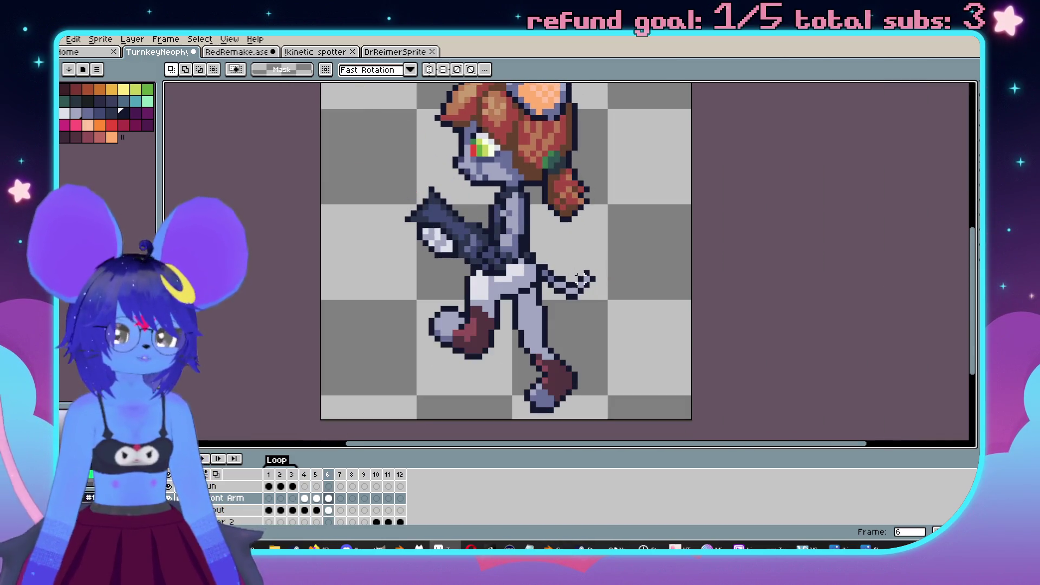
key(Left)
key(Right)
key(Left)
key(Left)
key(Right)
scroll(566, 261, up, 1)
scroll(566, 261, down, 1)
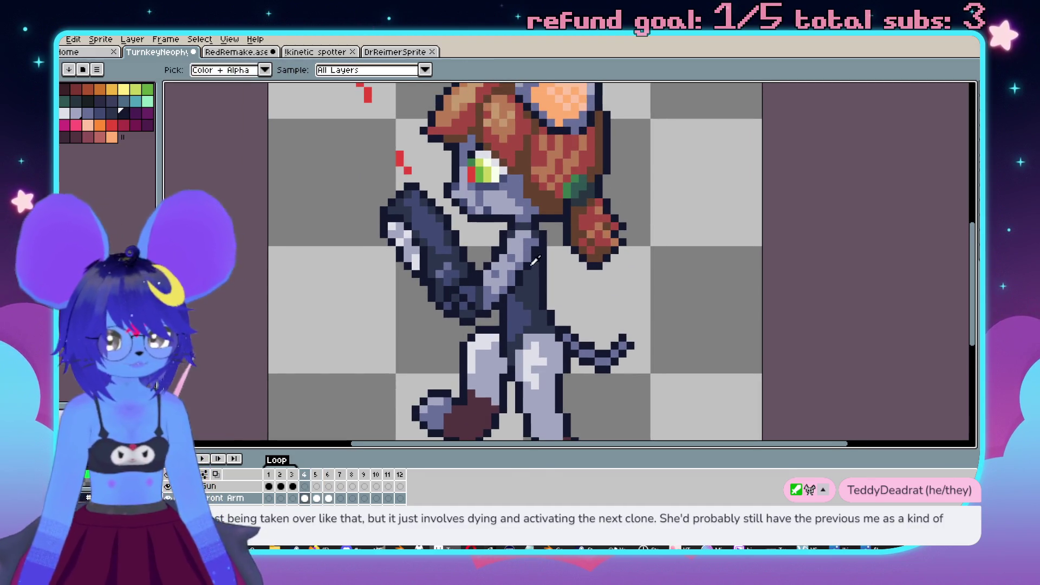
scroll(379, 330, up, 1)
click(146, 100)
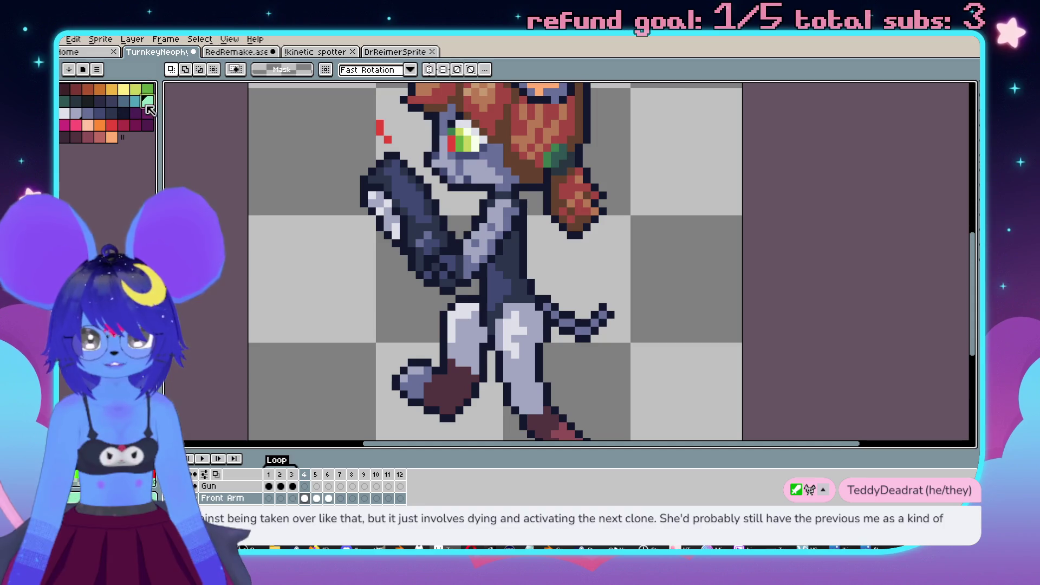
Step: Sketch a mint guide line along the torso's new right edge in frame 4
scroll(533, 260, up, 1)
scroll(534, 271, up, 1)
key(b)
mouse_move(530, 229)
mouse_down()
mouse_move(533, 221)
mouse_move(556, 293)
mouse_up()
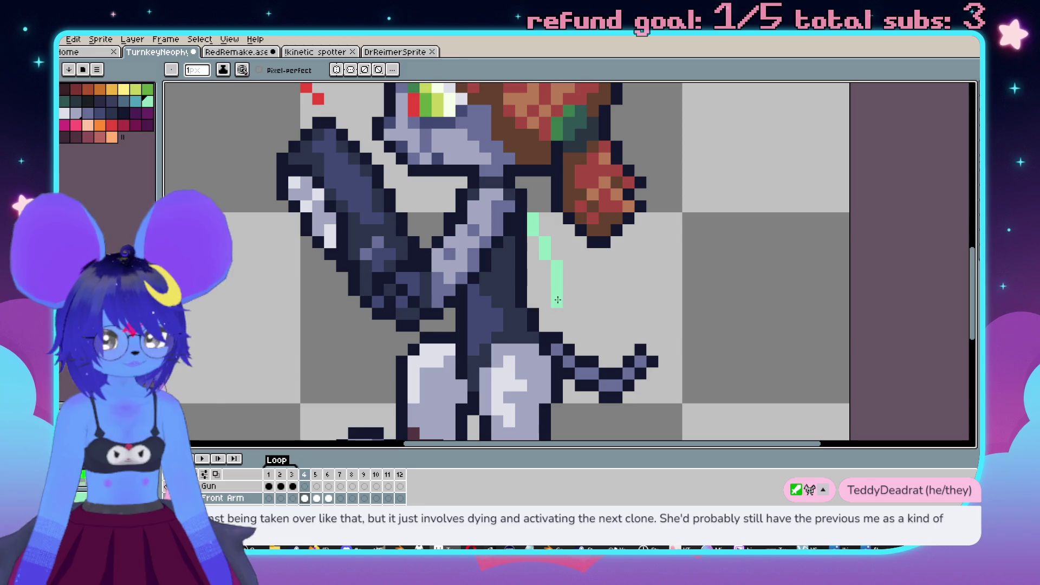
click(545, 301)
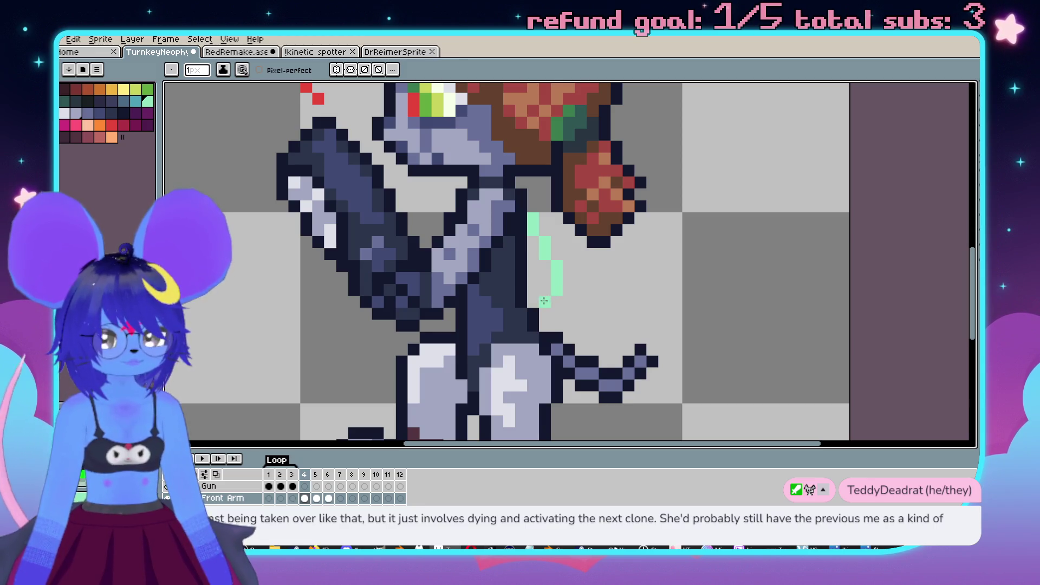
Step: Fill the widened torso with grey-blue and redraw the guide as a dark navy outline
alt+click(498, 260)
drag(548, 242, 535, 285)
click(533, 276)
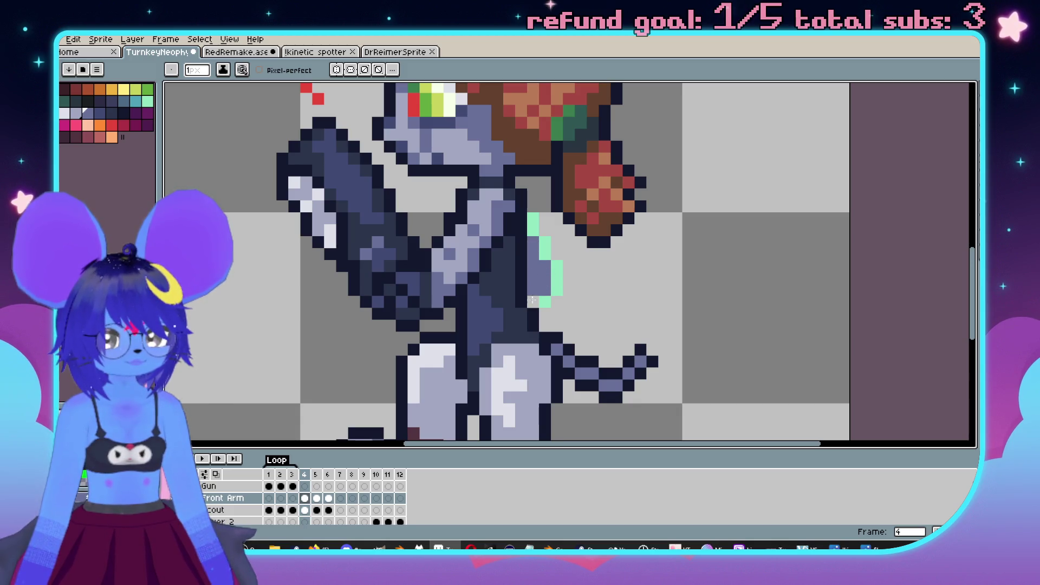
click(533, 302)
alt+click(514, 219)
mouse_move(523, 223)
mouse_down()
mouse_move(553, 257)
mouse_move(559, 285)
mouse_move(545, 301)
mouse_up()
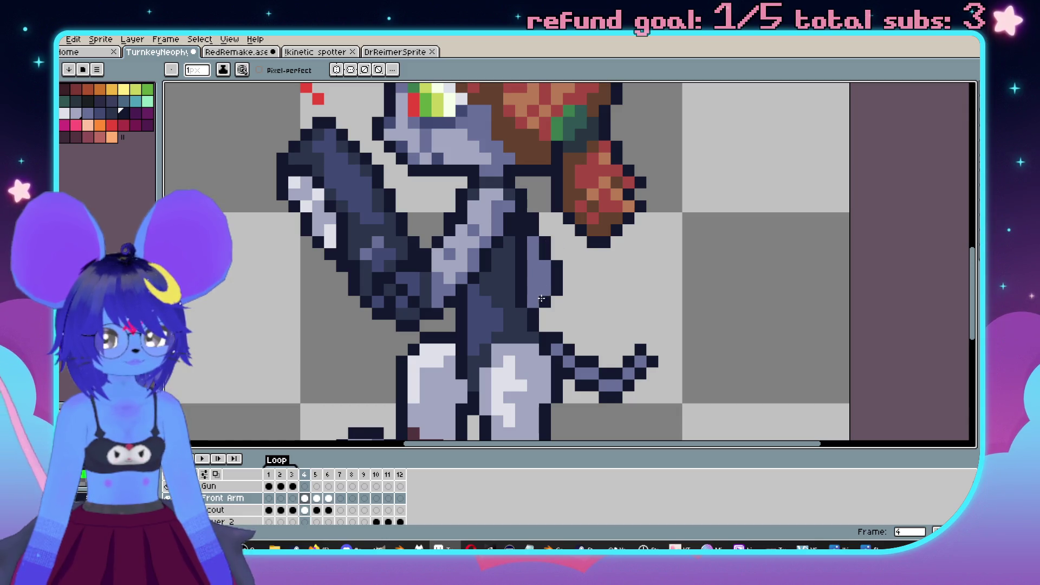
scroll(637, 284, down, 3)
key(Return)
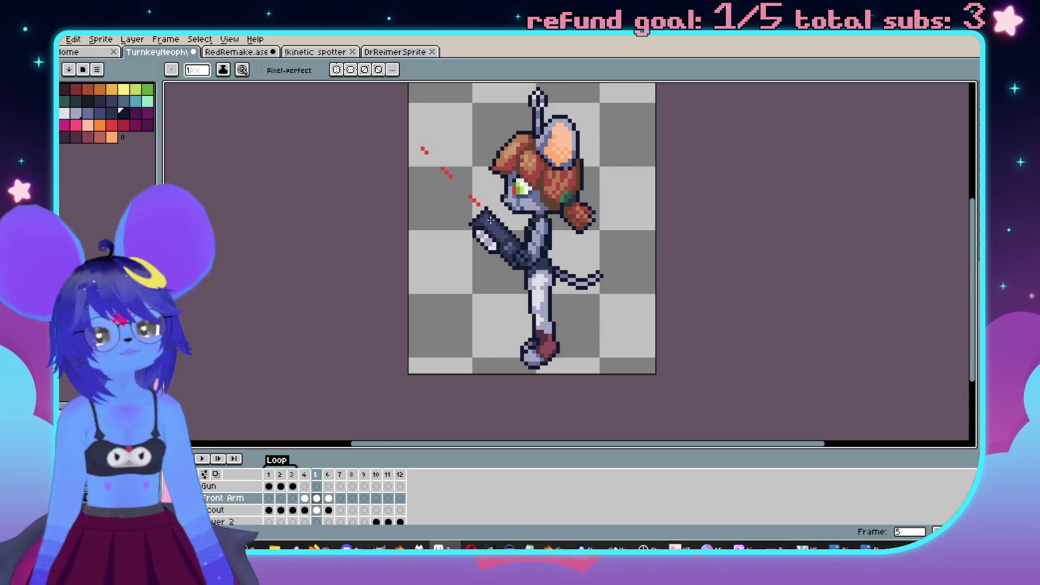
Step: Flip back and forth between frames 4, 5 and 6 to compare the laser dots
scroll(477, 111, down, 1)
scroll(518, 211, up, 1)
key(Right)
key(Left)
key(Left)
key(Right)
key(Right)
key(Left)
key(Left)
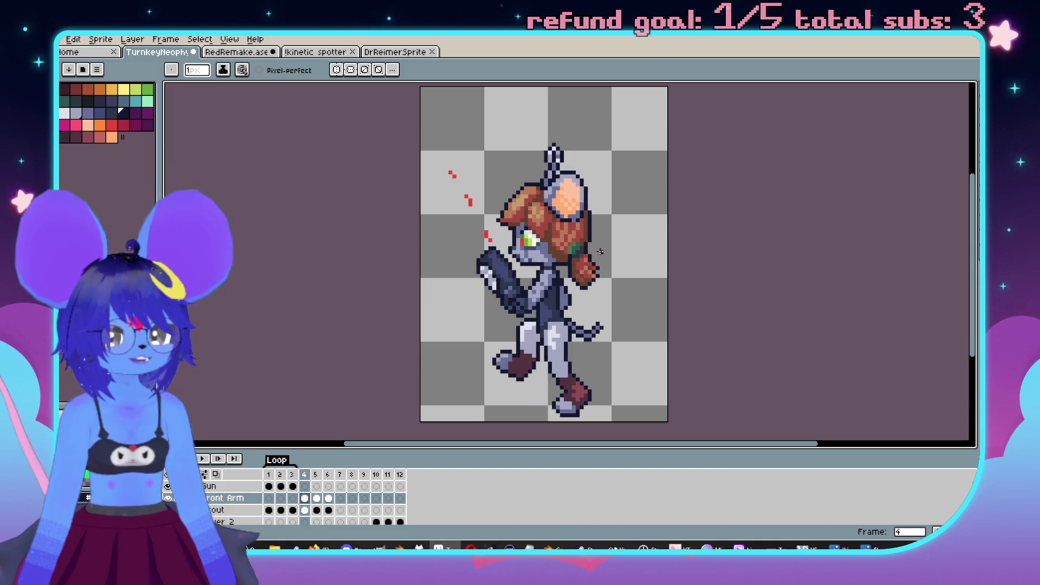
key(Right)
key(Left)
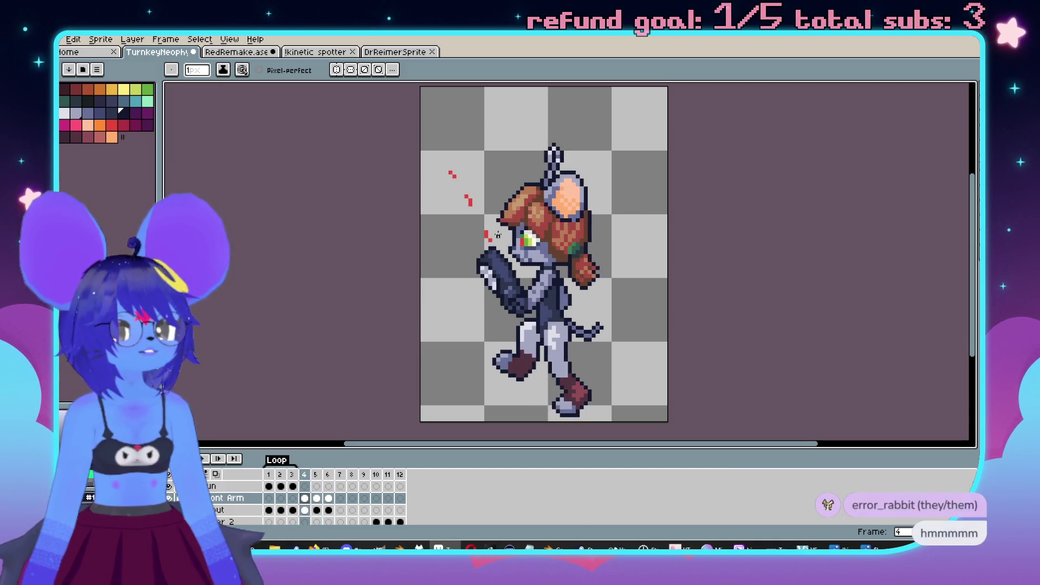
scroll(498, 236, up, 1)
Step: Sample the red laser colour from frame 4 with the eyedropper and move to frame 6
key(alt)
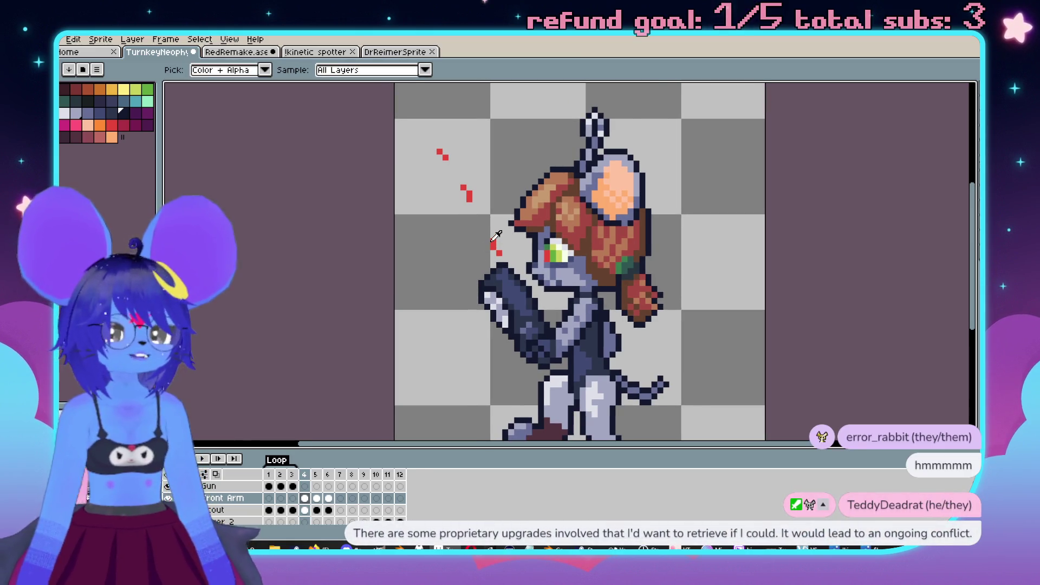
click(494, 240)
scroll(494, 240, left, 1)
key(Right)
key(Right)
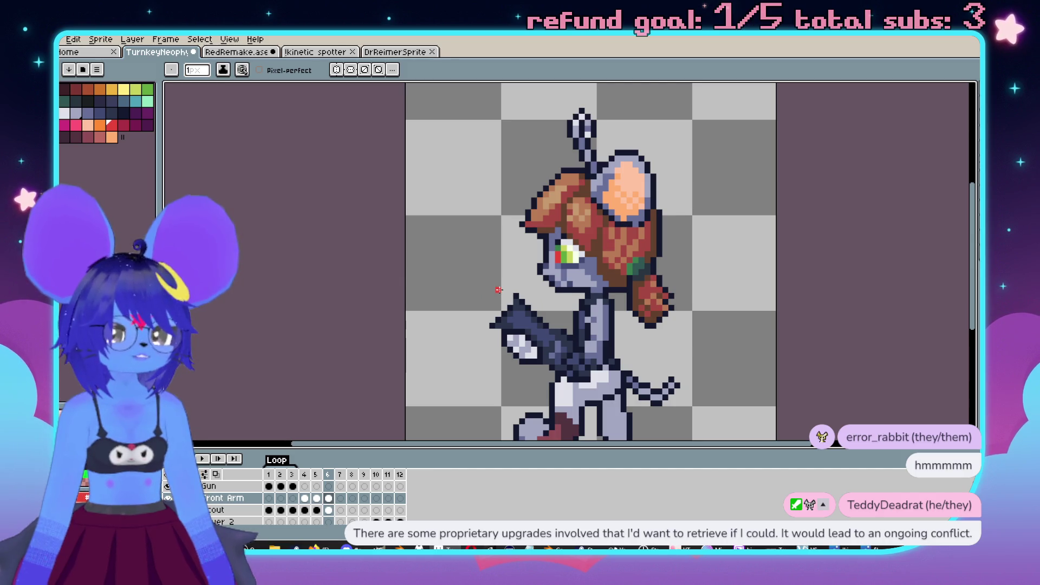
Step: On frame 6, draw a red diagonal laser line up-left from the gun tip
key(Left)
key(Right)
drag(504, 290, 391, 184)
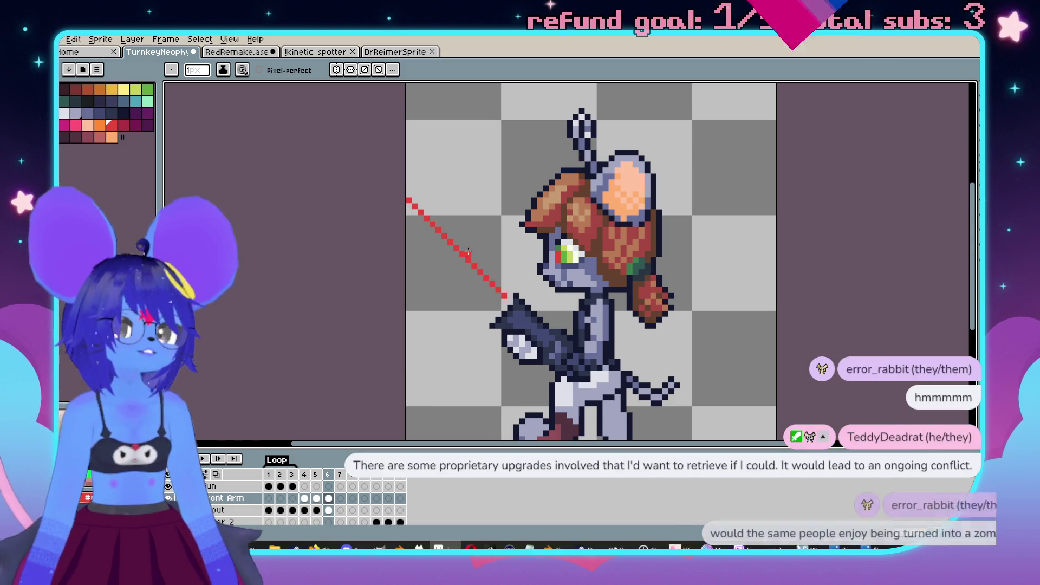
Step: Erase most of the red laser line, leaving short separate dots, then play the animation
key(e)
key(Left)
key(Right)
click(434, 223)
click(402, 194)
key(Left)
key(Right)
drag(494, 286, 414, 220)
scroll(540, 302, down, 2)
key(Return)
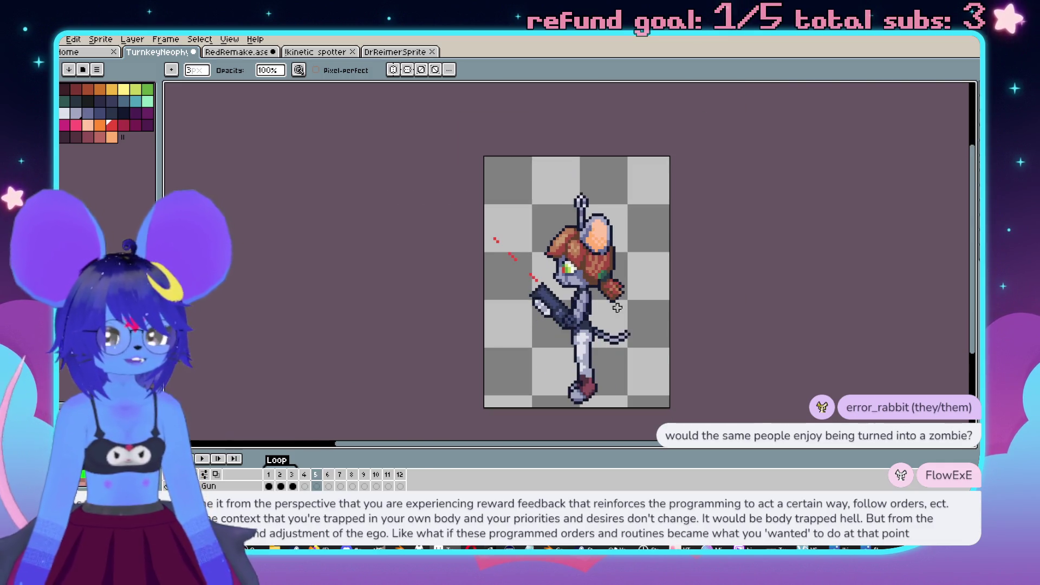
scroll(487, 288, up, 2)
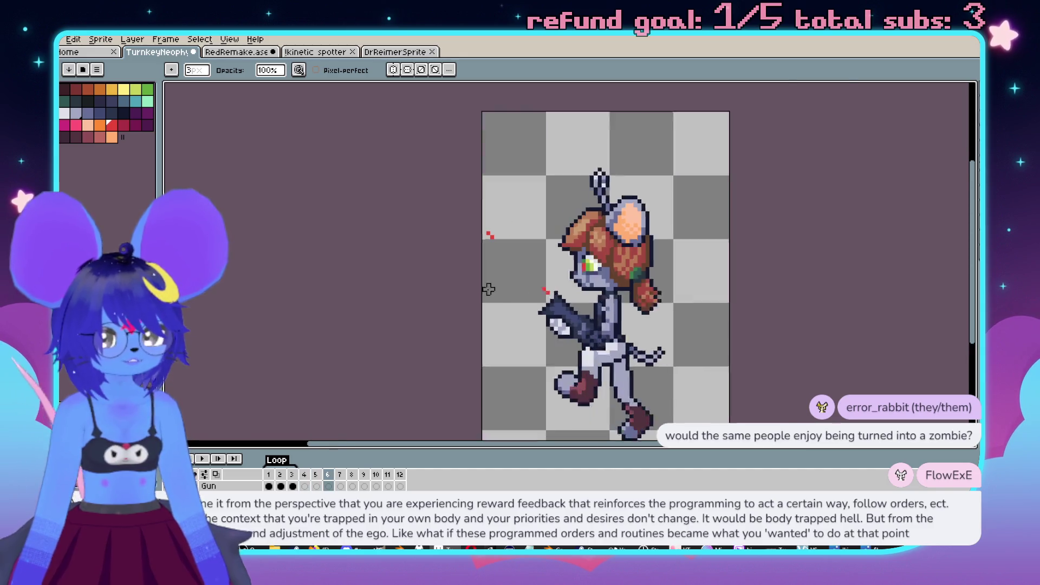
key(Return)
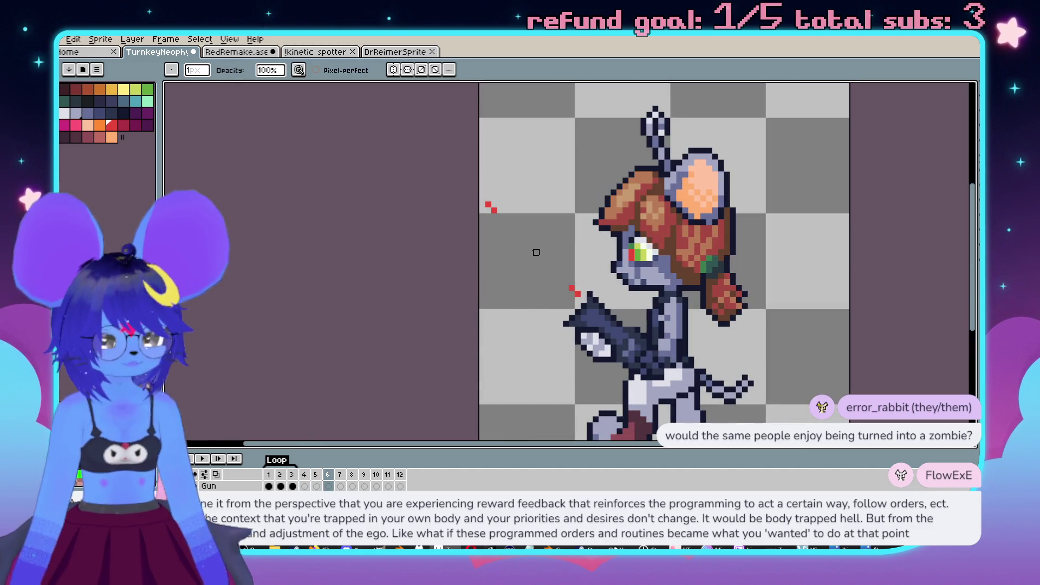
key(e)
scroll(567, 286, down, 2)
key(Left)
key(Left)
key(Right)
key(Right)
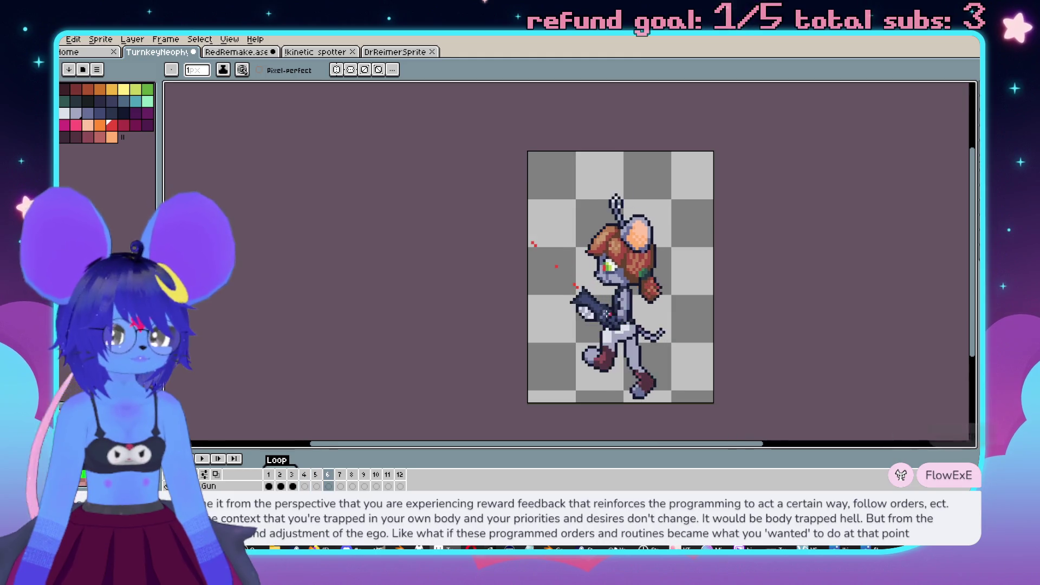
scroll(547, 238, up, 2)
scroll(612, 250, down, 2)
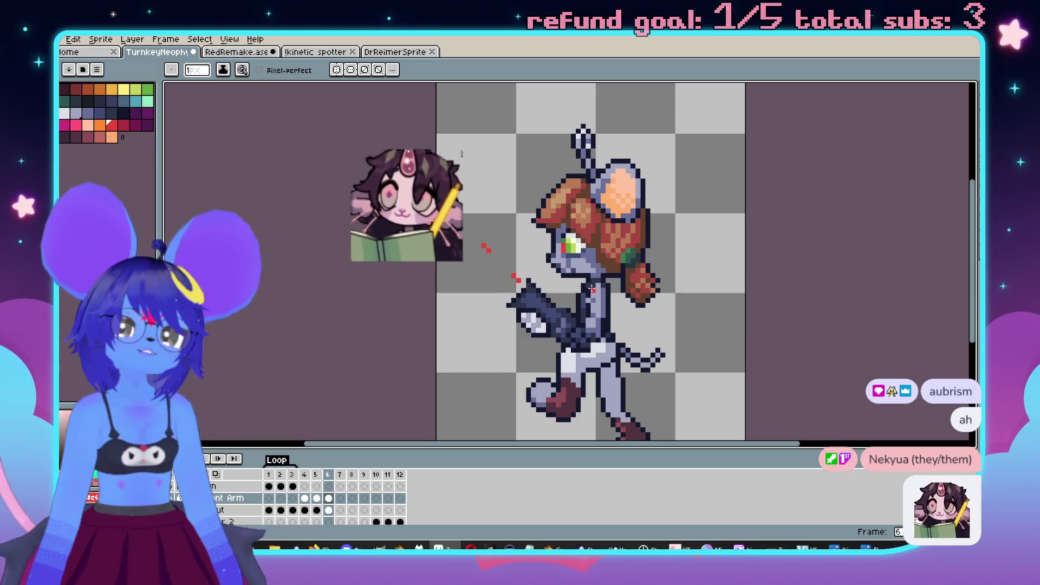
key(Left)
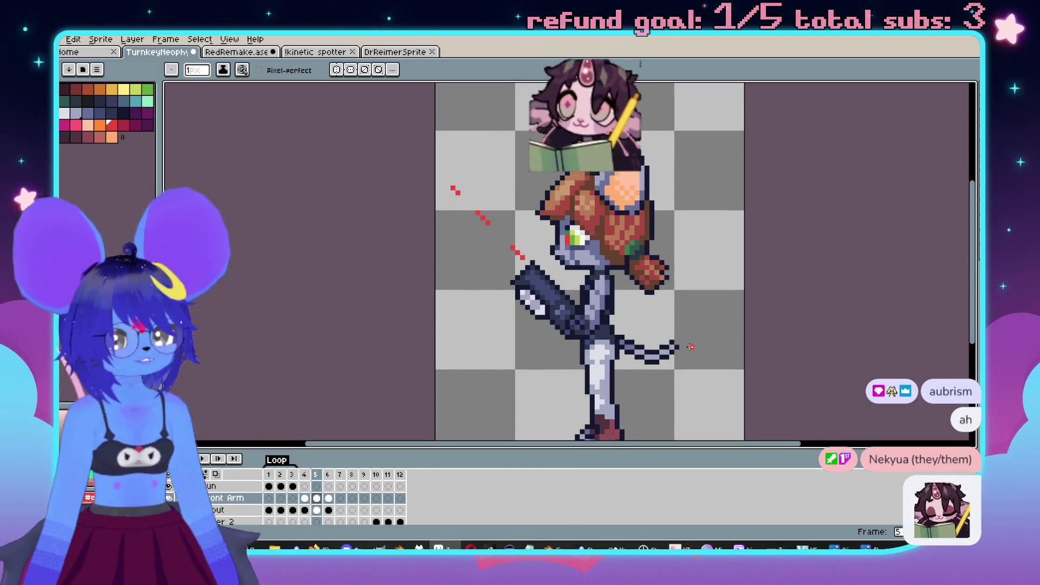
Step: Compare the ear shading across frames 4 to 6, ending on frame 6
key(Right)
scroll(646, 147, up, 2)
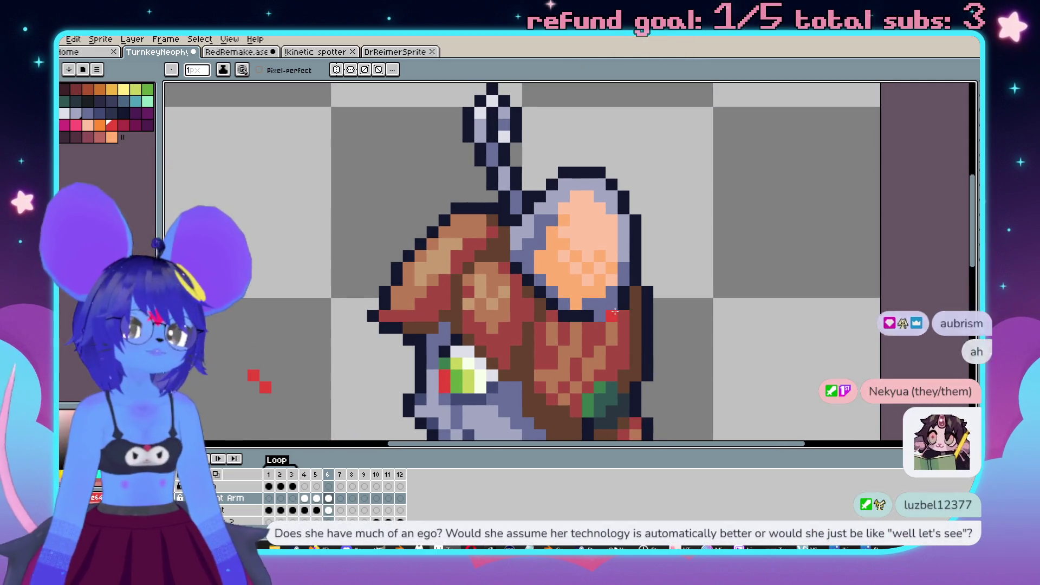
key(m)
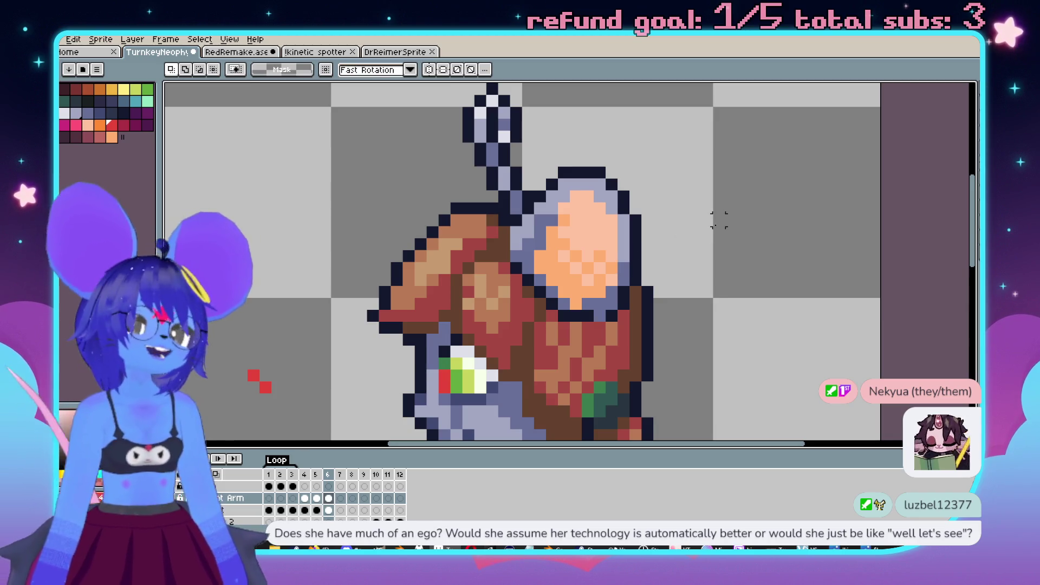
scroll(686, 264, down, 2)
scroll(687, 264, down, 1)
key(Right)
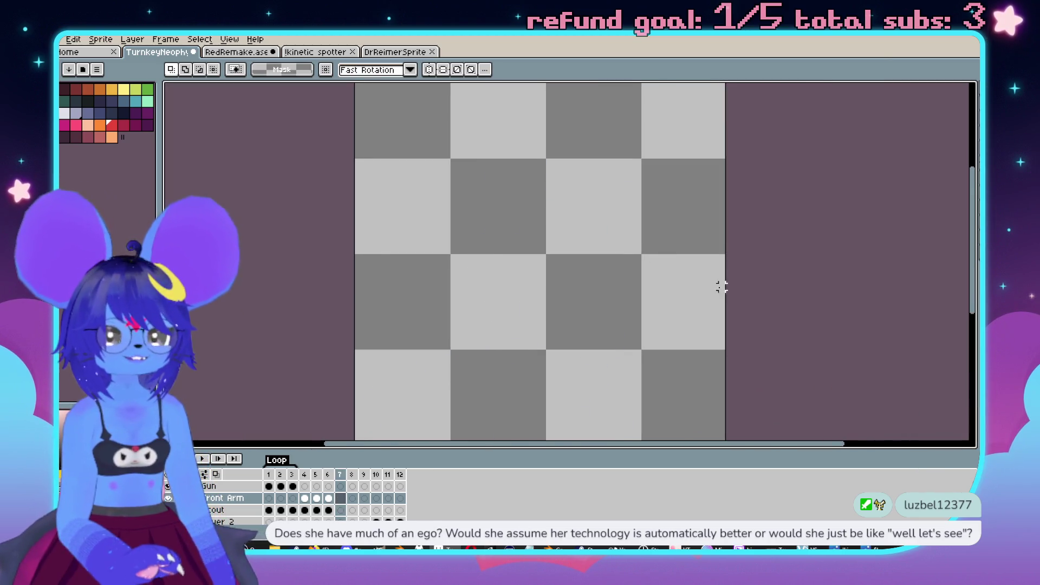
key(Left)
key(Left)
key(Left)
key(Right)
key(Right)
scroll(595, 238, up, 4)
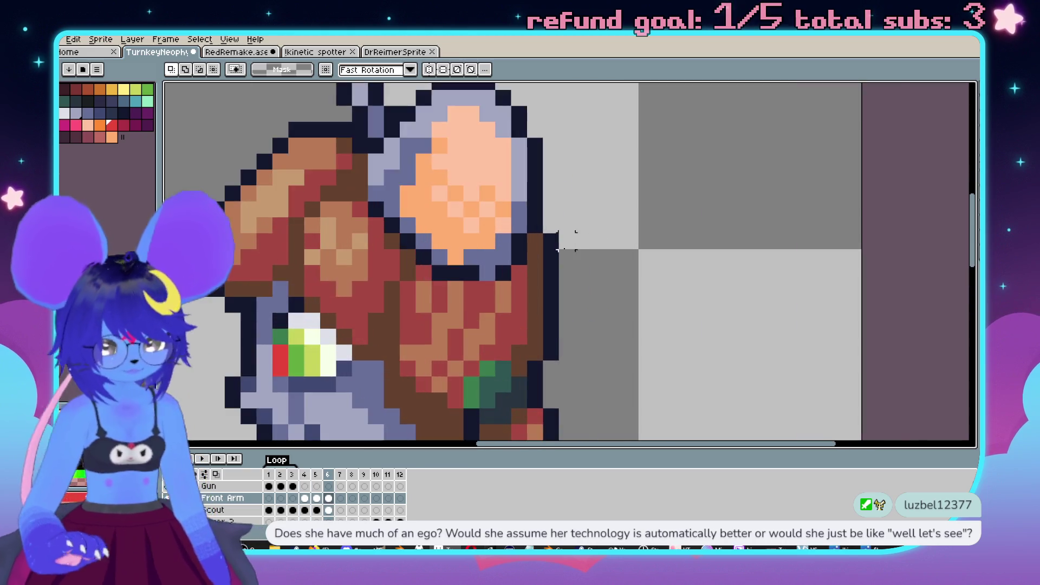
Step: Pick the ear's light peach and repaint four orange inner-ear pixels light peach
key(i)
click(575, 189)
key(b)
click(598, 226)
click(623, 249)
click(553, 227)
click(528, 202)
scroll(623, 252, down, 4)
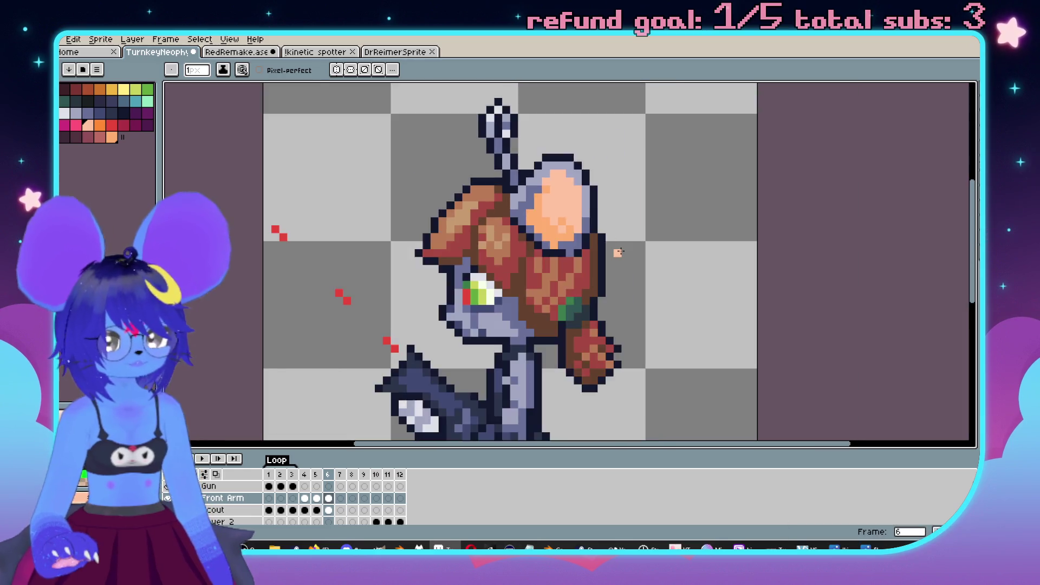
Step: After rechecking frames 4–6, repaint four light ear pixels orange on frame 6
key(Right)
key(Left)
key(Left)
key(Left)
key(Right)
key(Right)
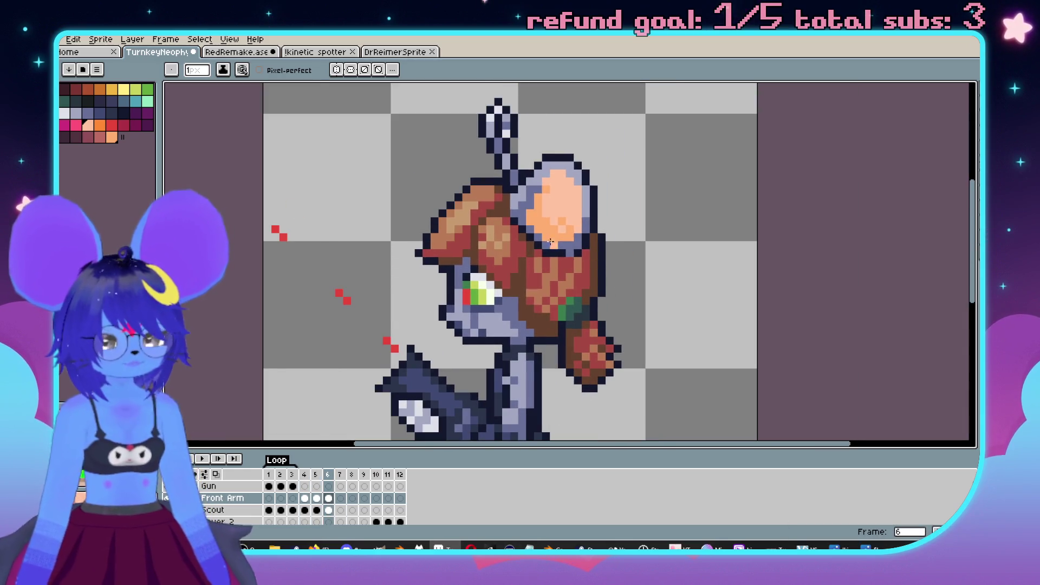
scroll(626, 216, up, 4)
click(626, 195)
click(655, 224)
click(720, 192)
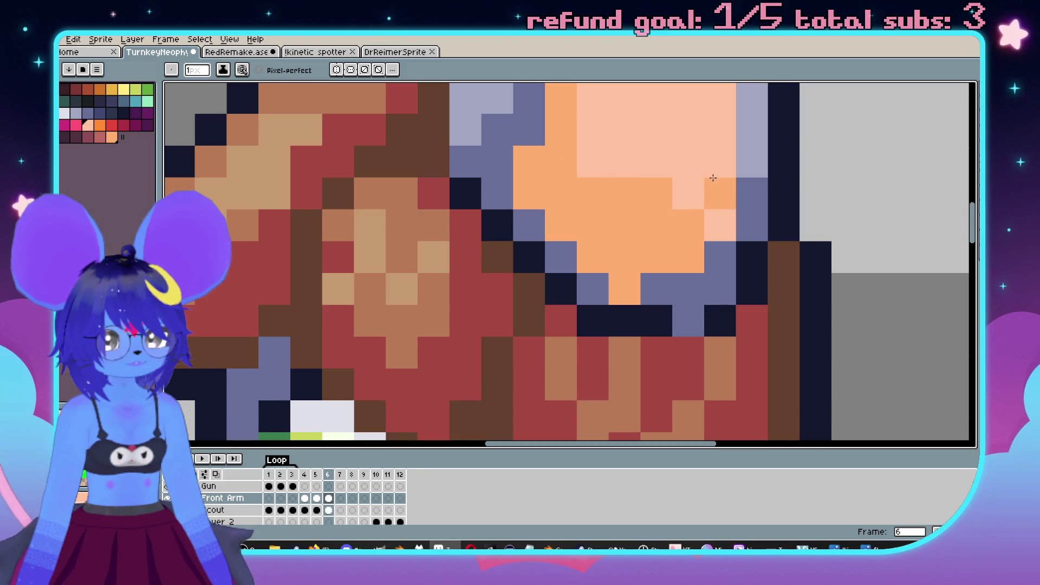
click(687, 162)
scroll(645, 309, down, 2)
Step: Recolour three more ear pixels orange and one pixel peach on frame 6
key(Left)
key(Right)
click(616, 295)
click(599, 246)
click(616, 279)
click(674, 322)
Step: Play the frame 4–6 loop to preview the ear and bring the whole sprite into view
scroll(674, 322, down, 2)
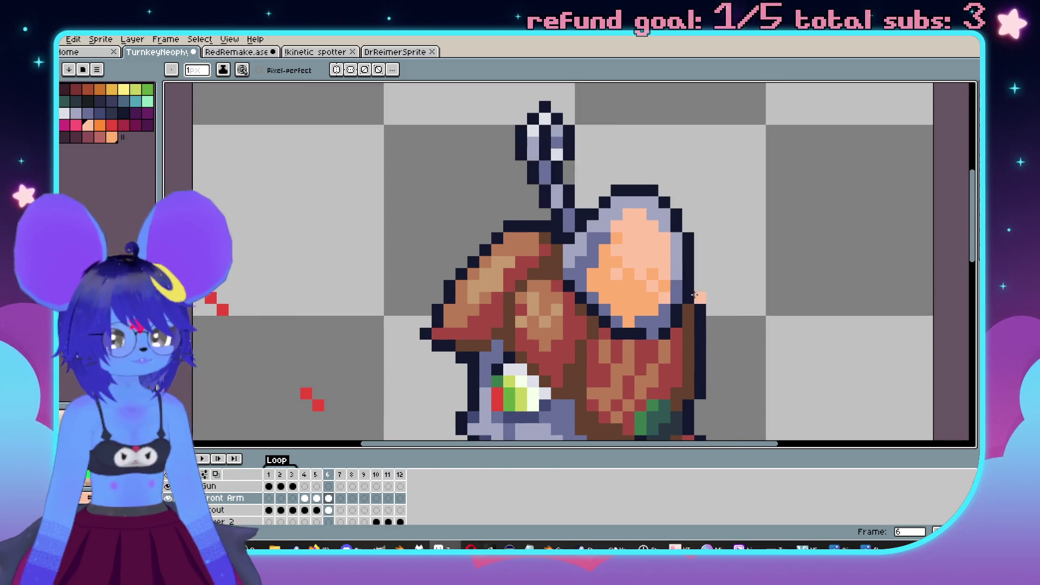
scroll(666, 317, up, 4)
key(Left)
key(Left)
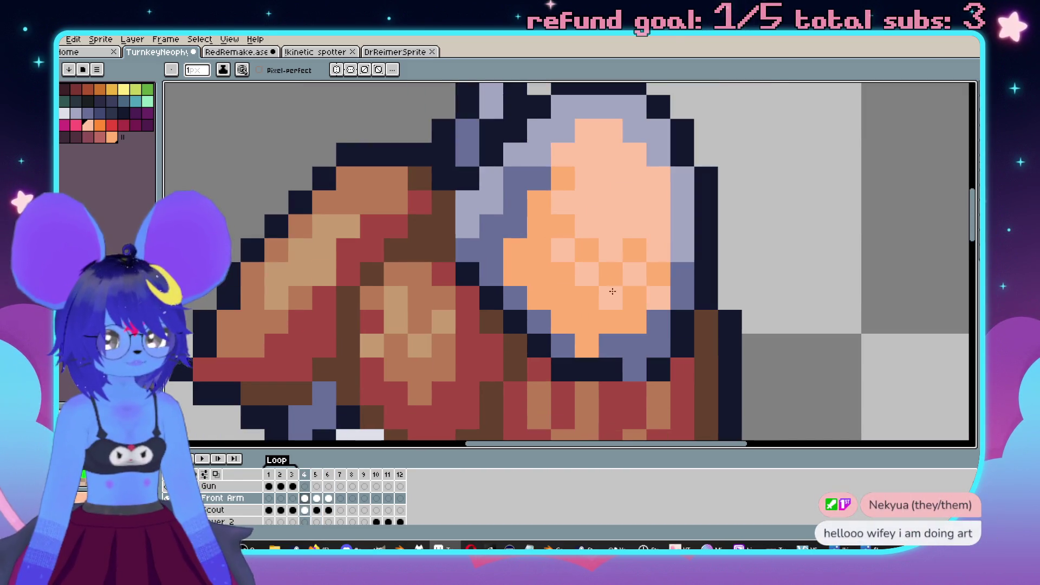
scroll(587, 279, down, 3)
key(Return)
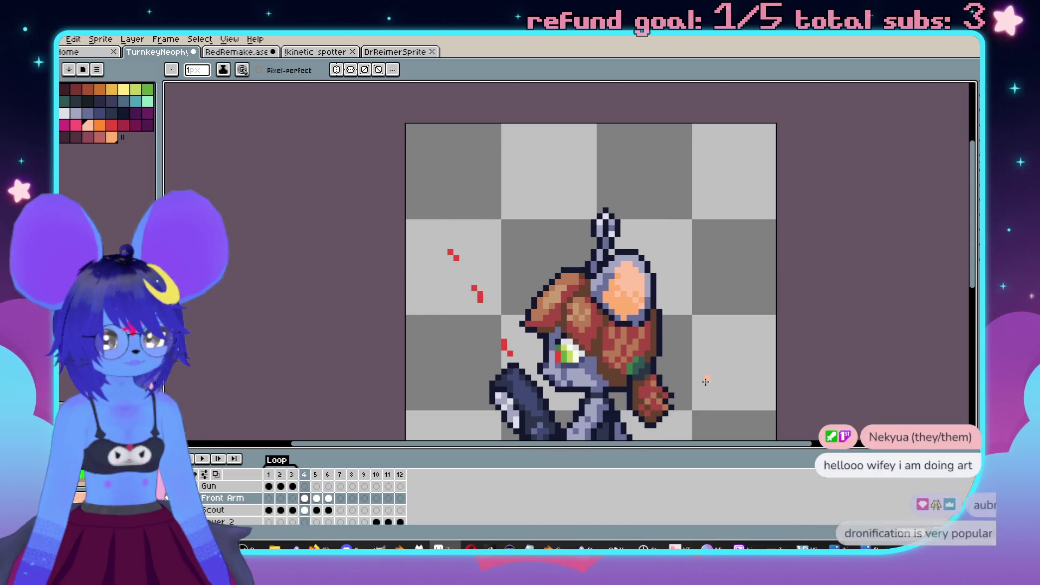
mouse_move(717, 342)
mouse_down()
mouse_move(654, 294)
mouse_move(662, 314)
mouse_up()
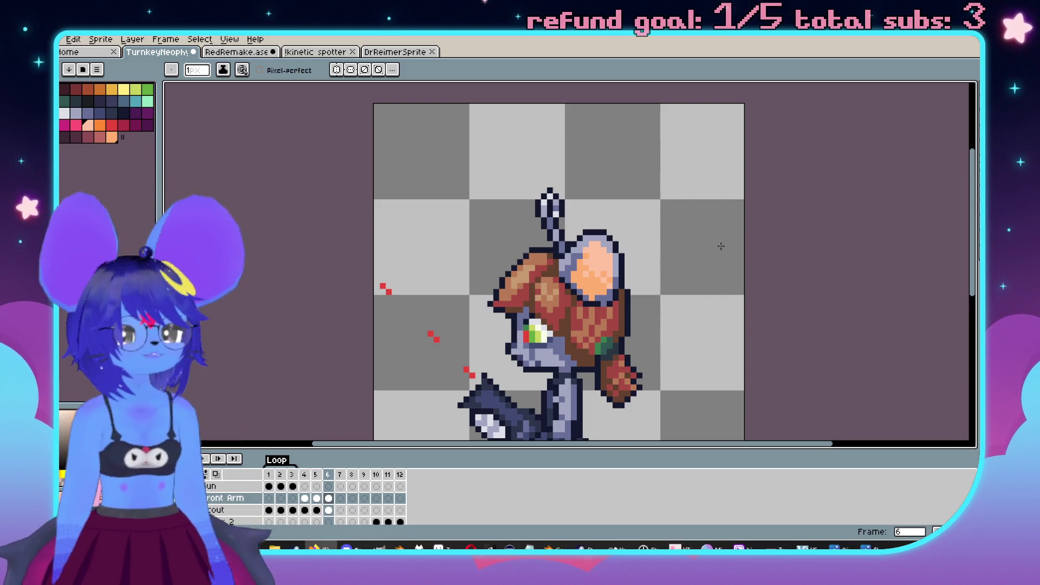
Step: On frame 6, darken the gun arm's outline pixels with a dark navy colour
scroll(636, 245, down, 2)
scroll(637, 244, up, 2)
key(Right)
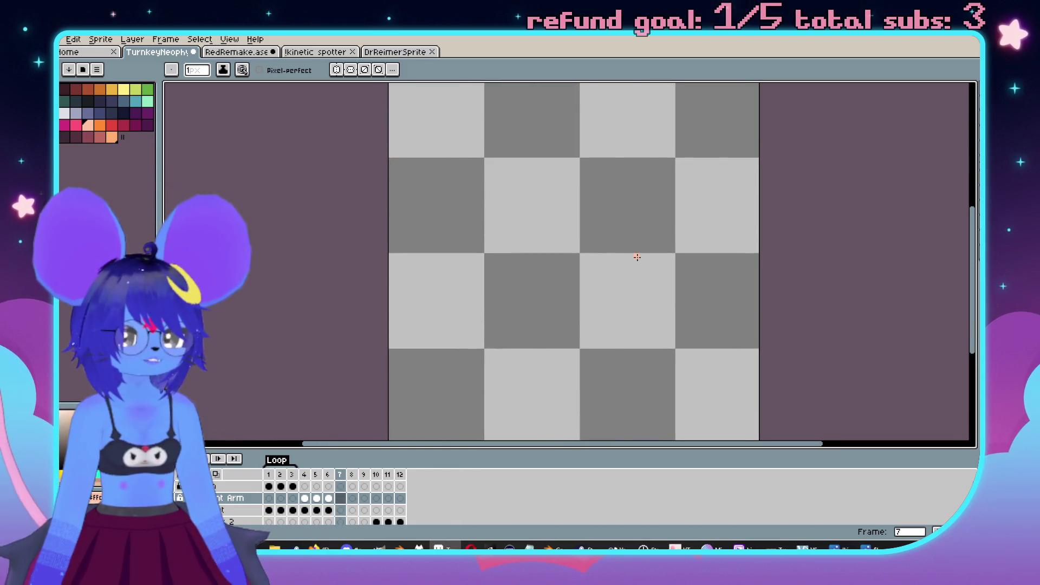
key(Left)
key(Left)
key(Left)
key(Right)
key(Right)
scroll(565, 250, up, 3)
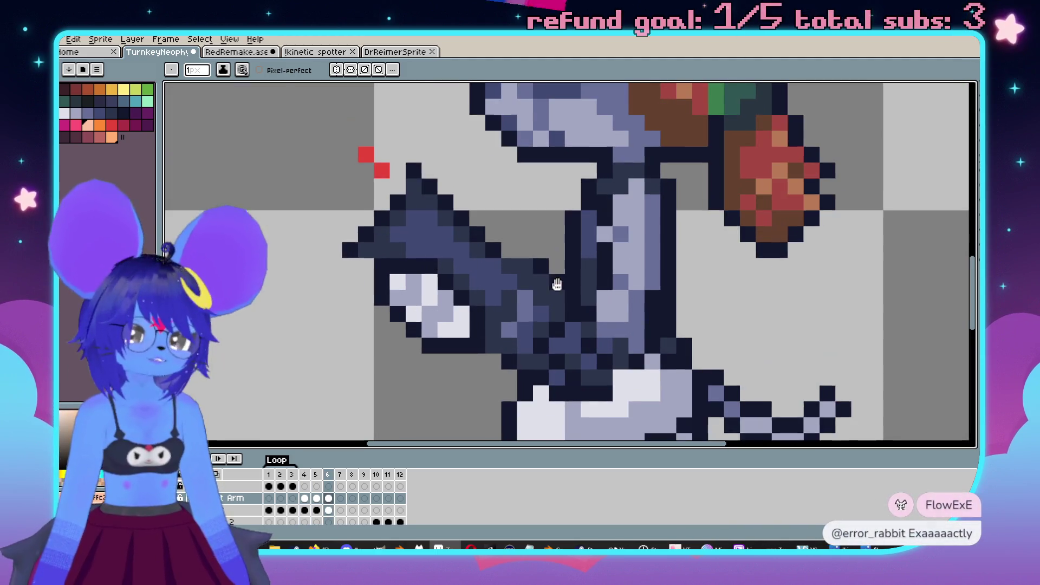
alt+click(557, 279)
drag(542, 266, 509, 233)
key(ctrl+z)
click(524, 246)
alt+click(520, 260)
click(479, 235)
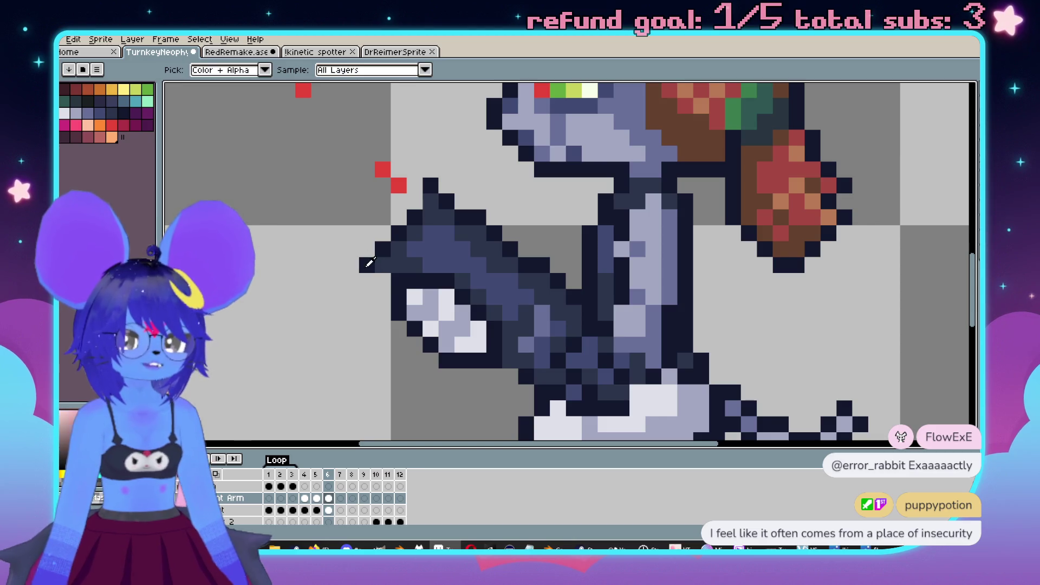
Step: Compare frames 5 and 6 and pan the view across the arm
key(comma)
scroll(536, 261, down, 3)
scroll(536, 261, up, 1)
key(period)
scroll(537, 261, up, 1)
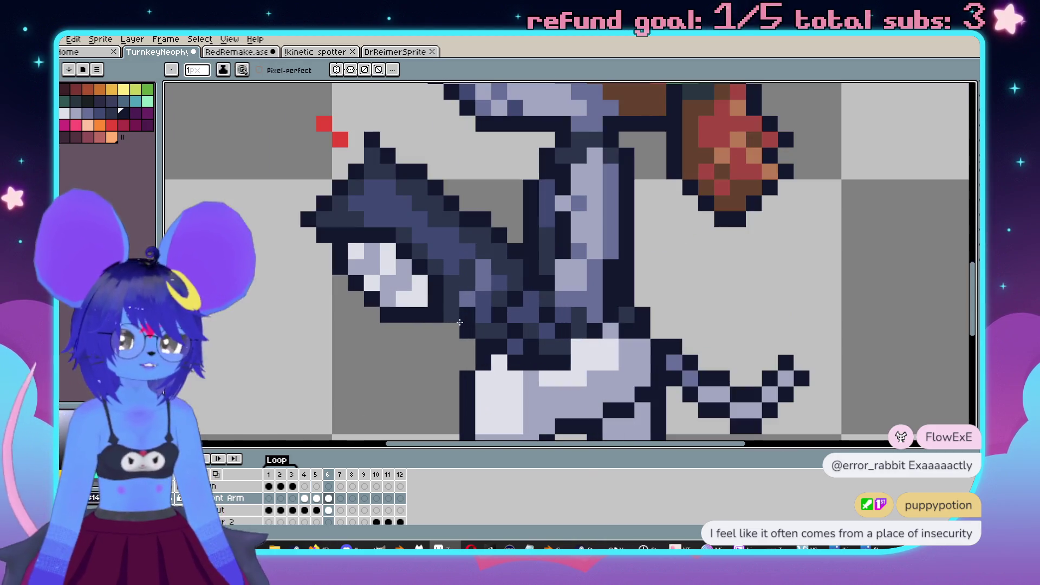
scroll(467, 257, down, 2)
scroll(467, 257, up, 1)
scroll(467, 257, up, 1)
drag(420, 244, 477, 243)
scroll(477, 243, up, 1)
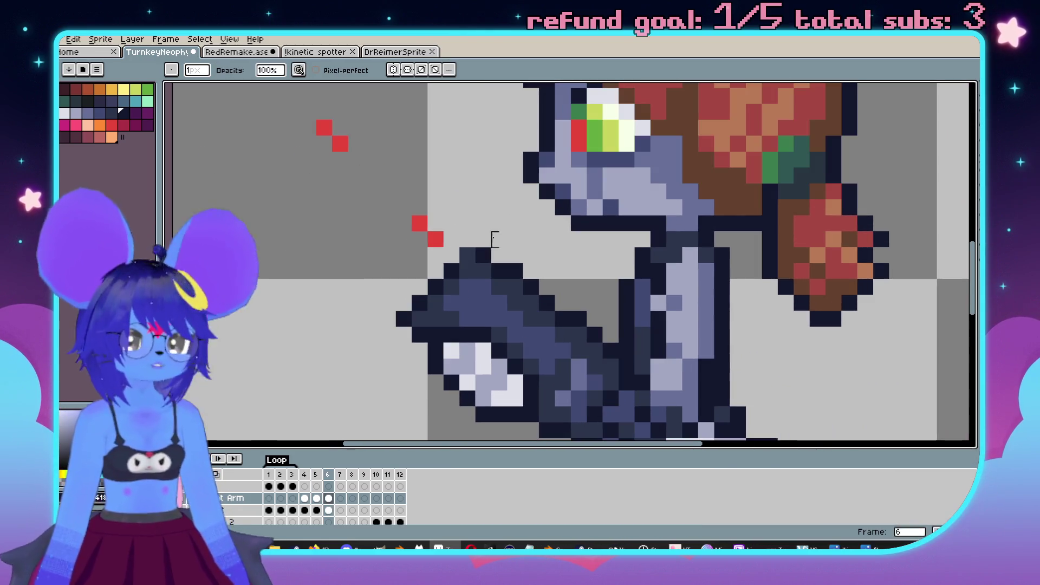
key(b)
scroll(519, 269, down, 2)
scroll(595, 265, right, 2)
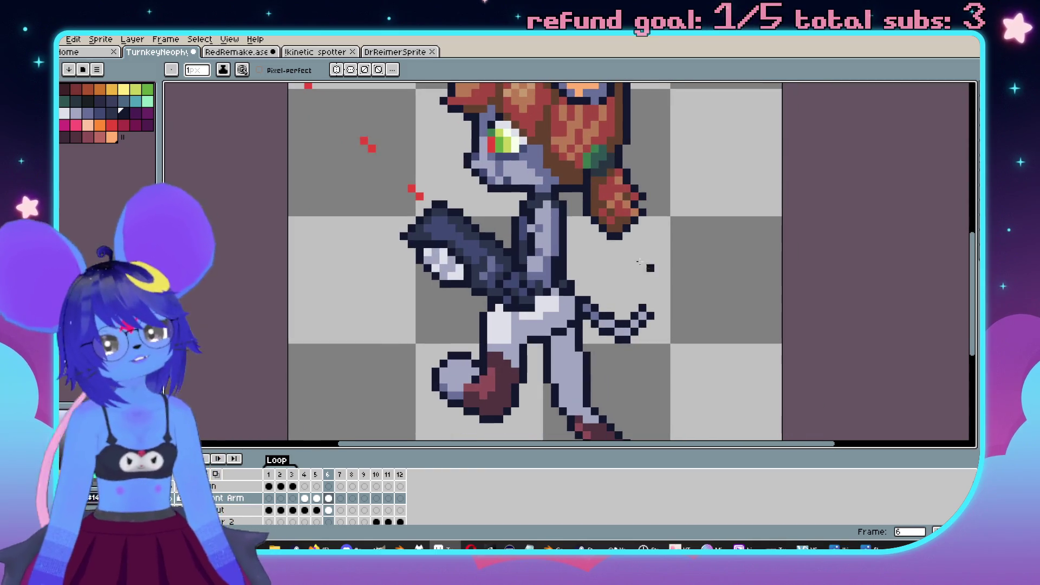
Step: Check the raised-arm pose on frame 4 and play the animation loop to review it
key(comma)
key(comma)
key(period)
key(period)
key(comma)
key(comma)
scroll(662, 263, down, 1)
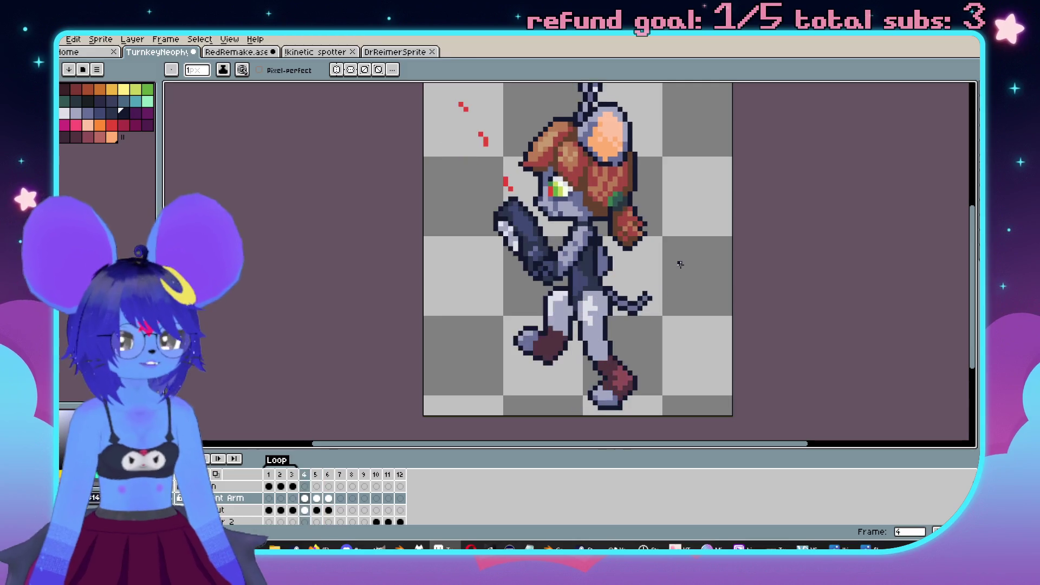
scroll(565, 266, up, 4)
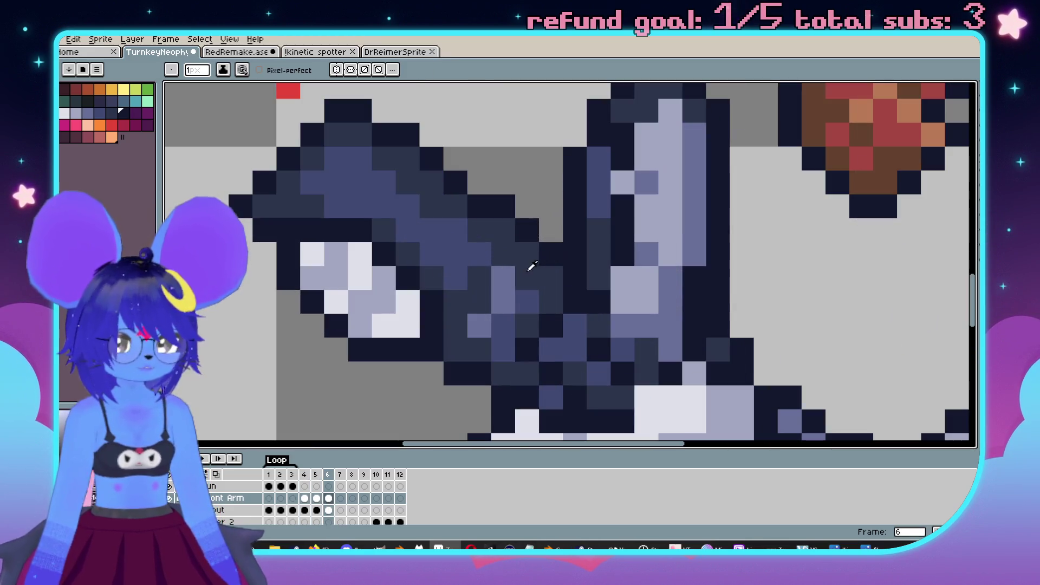
scroll(603, 269, down, 4)
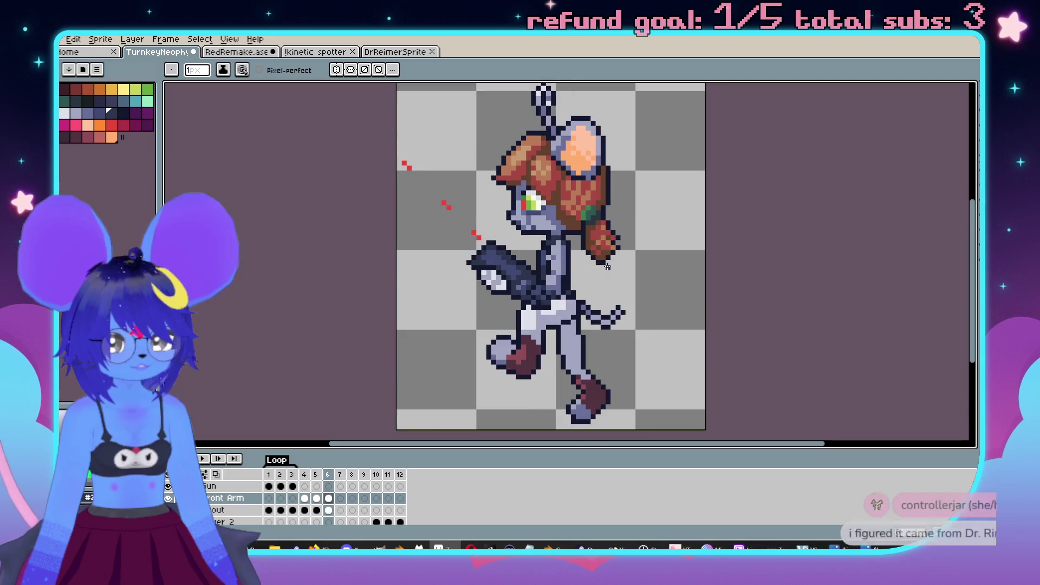
key(Return)
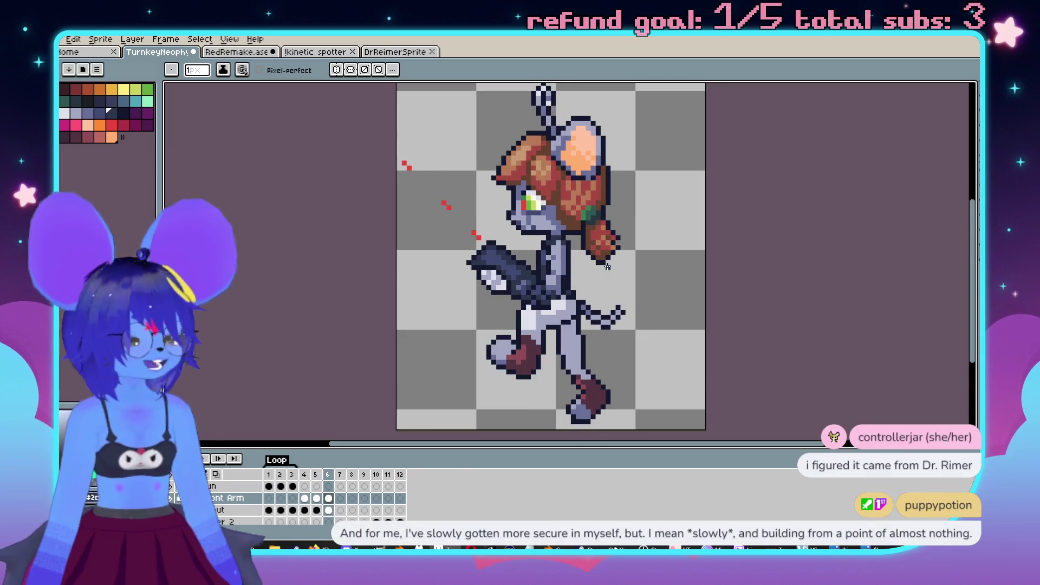
scroll(577, 277, up, 3)
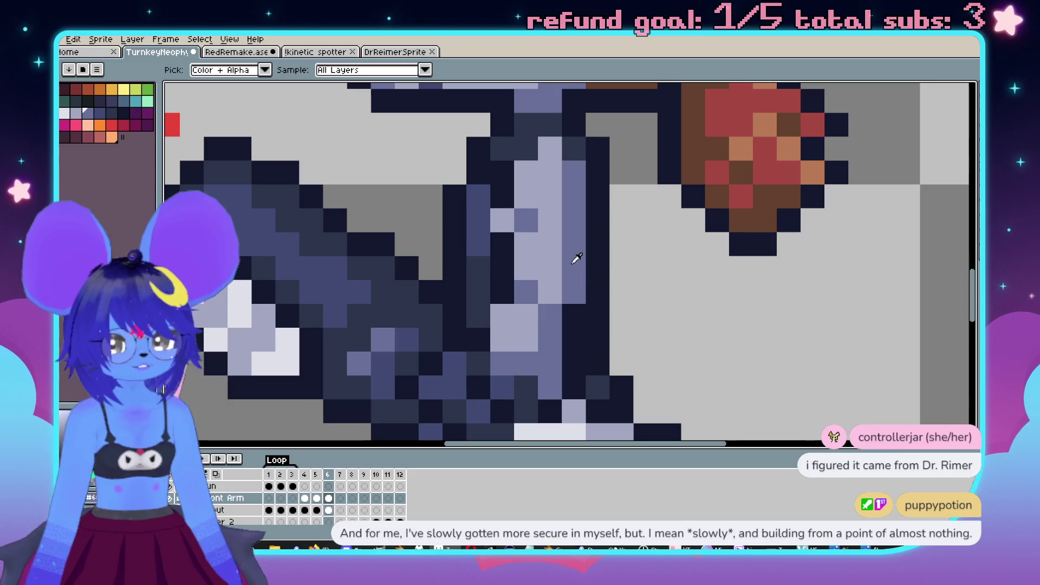
scroll(533, 322, down, 3)
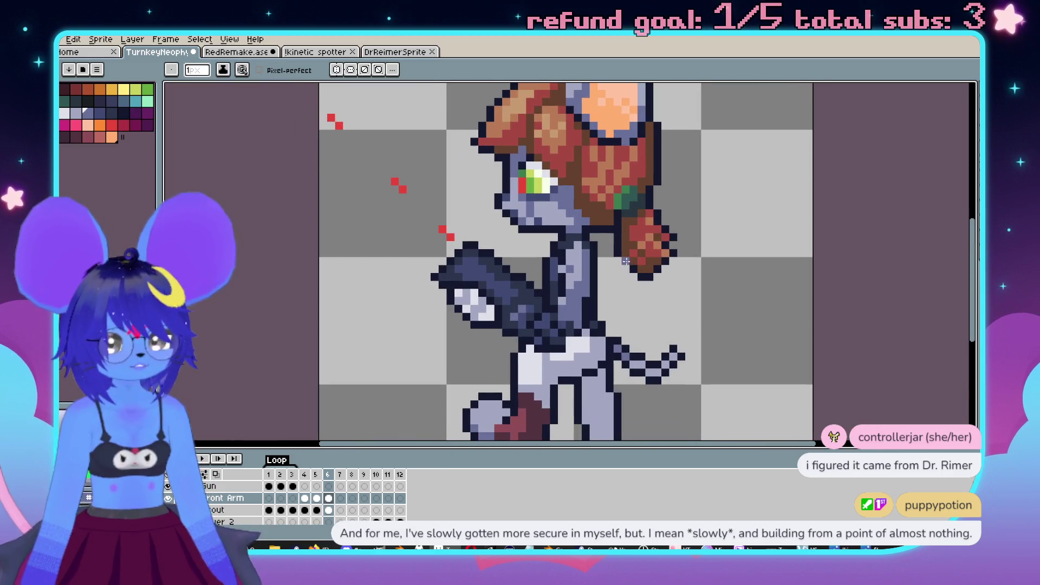
scroll(573, 274, up, 2)
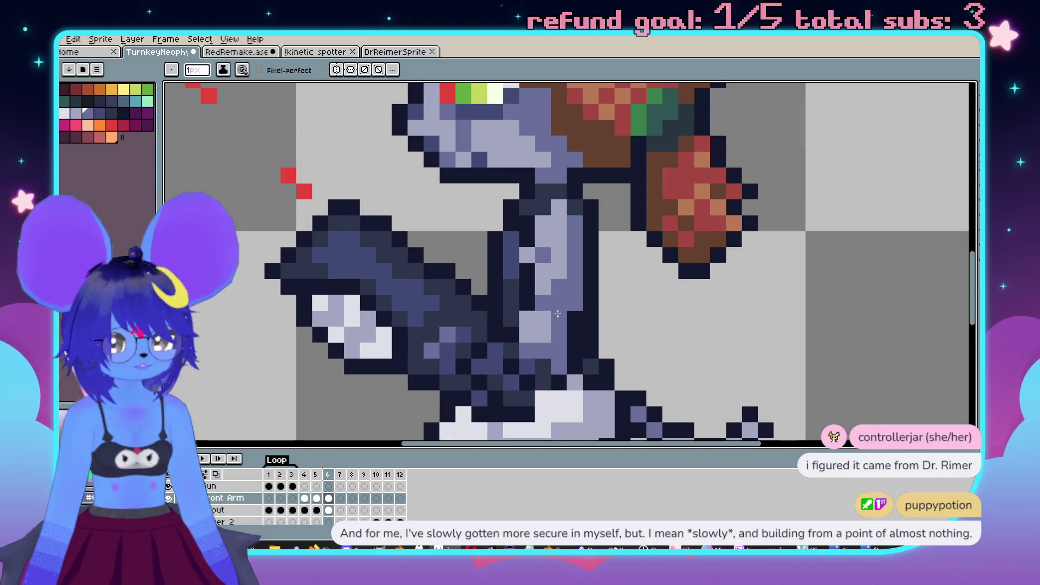
scroll(529, 335, down, 3)
scroll(503, 271, up, 4)
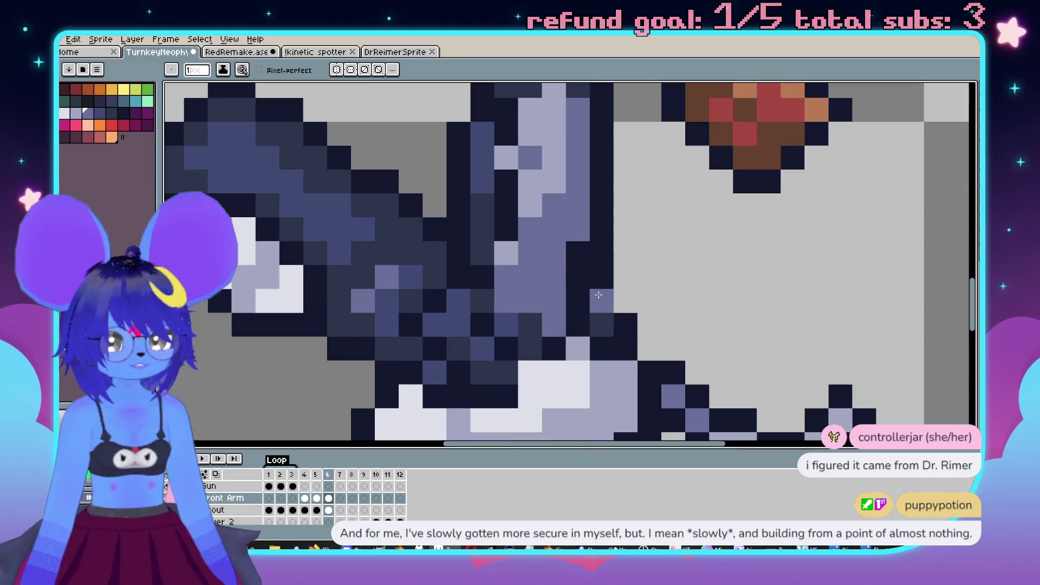
scroll(541, 265, down, 3)
scroll(596, 265, up, 3)
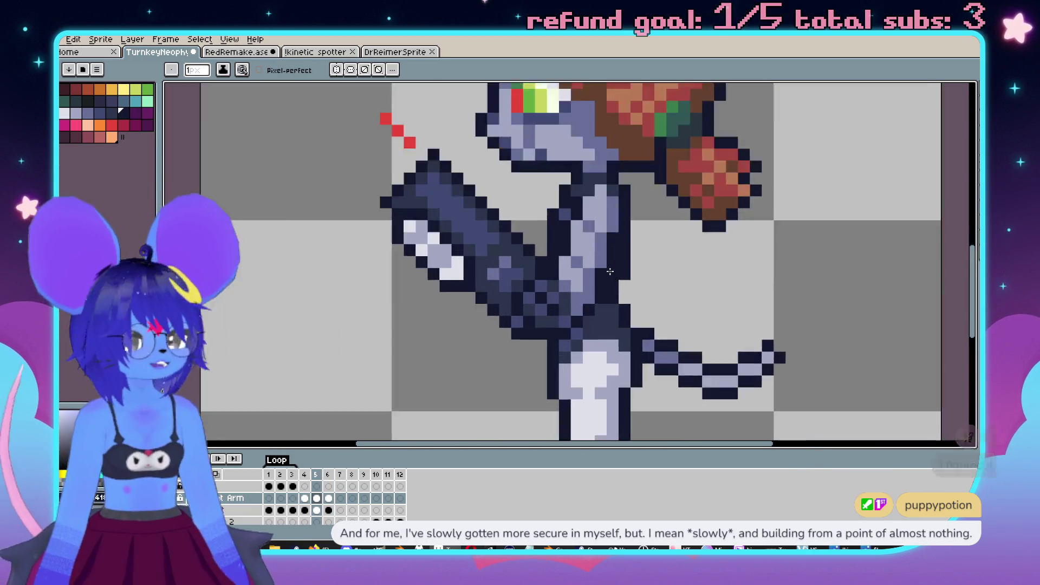
Step: Flip between frames 4, 5 and 6 to compare the arm poses
key(comma)
scroll(652, 263, down, 1)
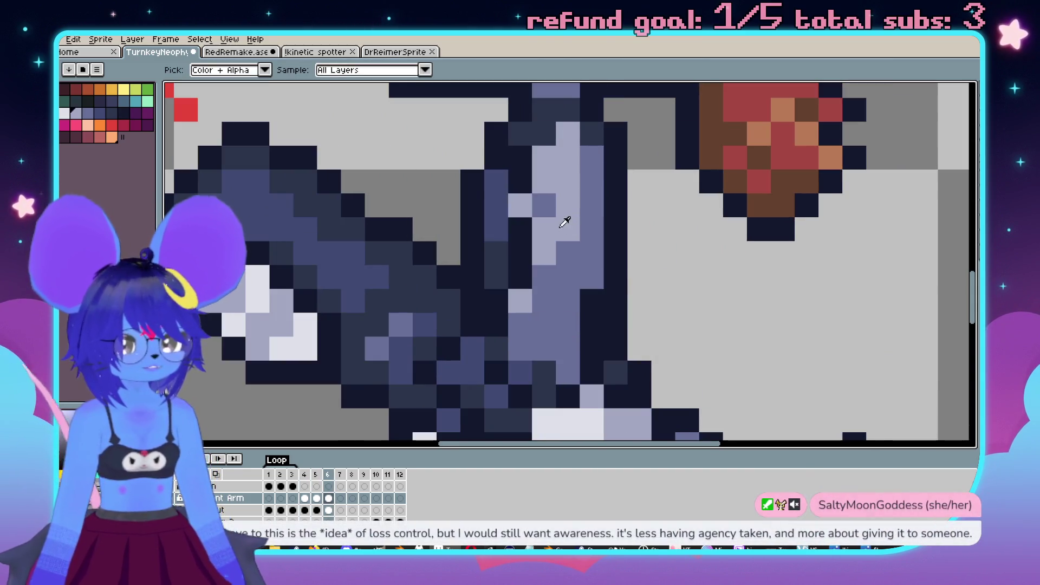
key(period)
key(comma)
key(comma)
scroll(569, 251, up, 1)
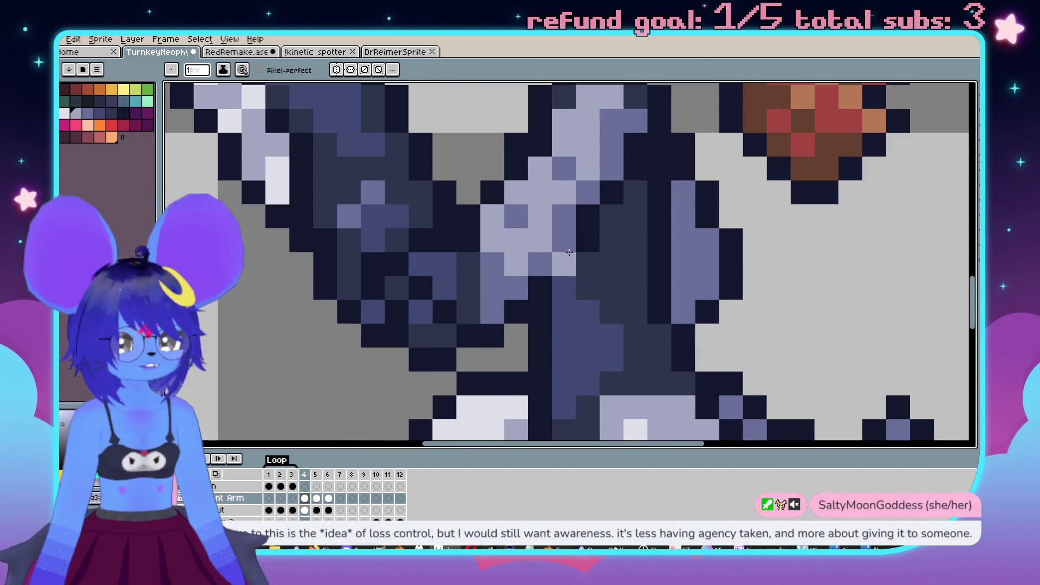
scroll(596, 243, down, 2)
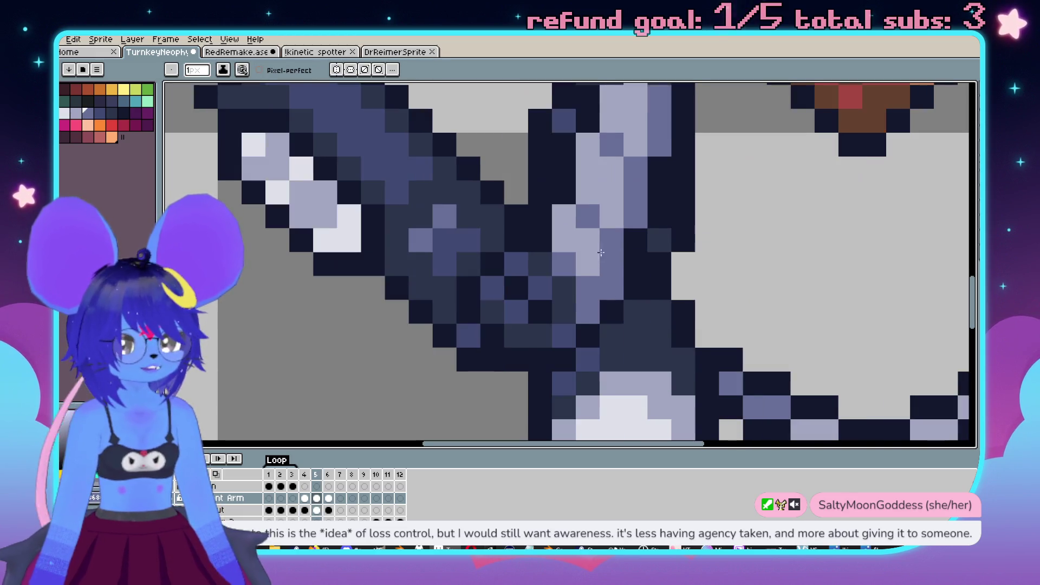
scroll(628, 264, up, 1)
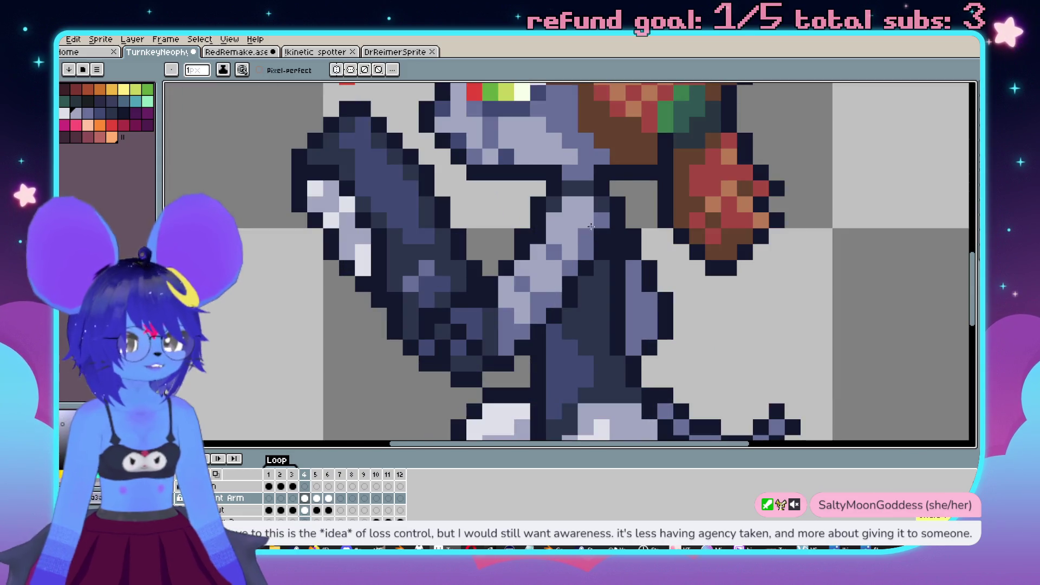
scroll(662, 307, down, 3)
key(period)
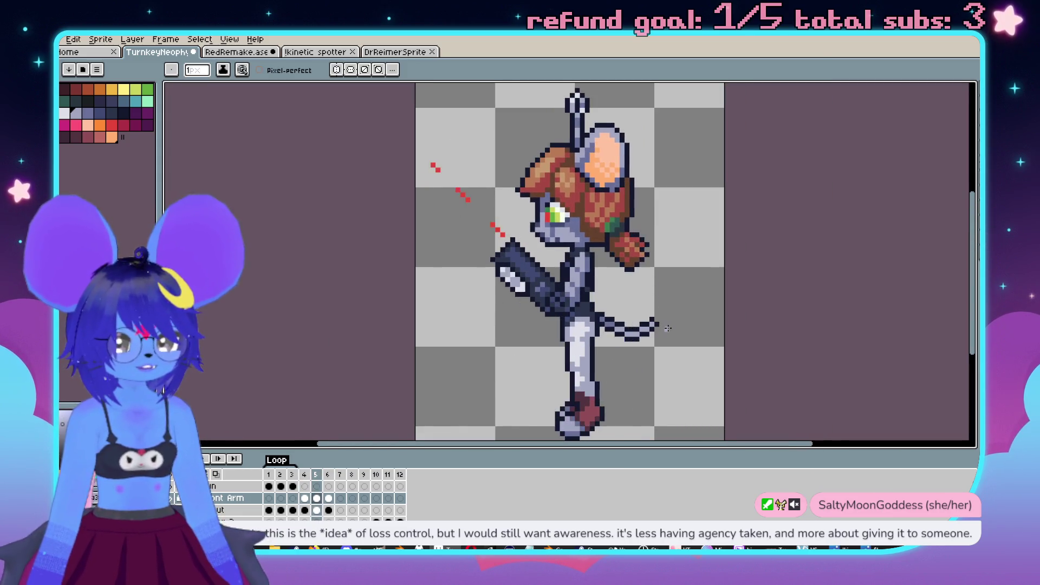
key(period)
scroll(667, 328, up, 4)
scroll(646, 277, down, 3)
key(comma)
key(comma)
key(period)
key(period)
key(comma)
key(comma)
key(period)
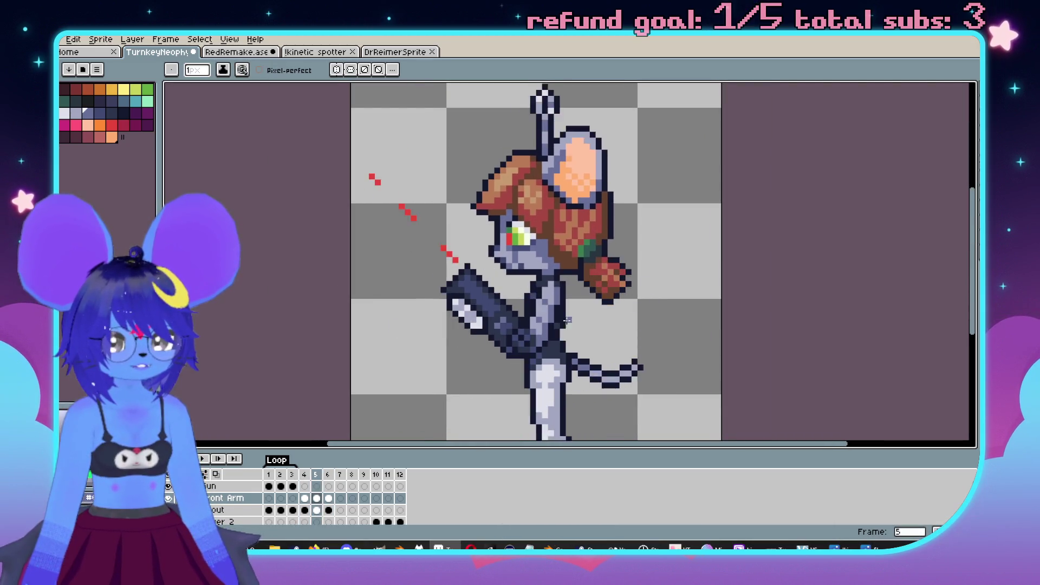
key(period)
scroll(566, 320, up, 3)
Step: Sample the dark navy arm colour and compare frames 5 and 6 side by side
alt+click(543, 259)
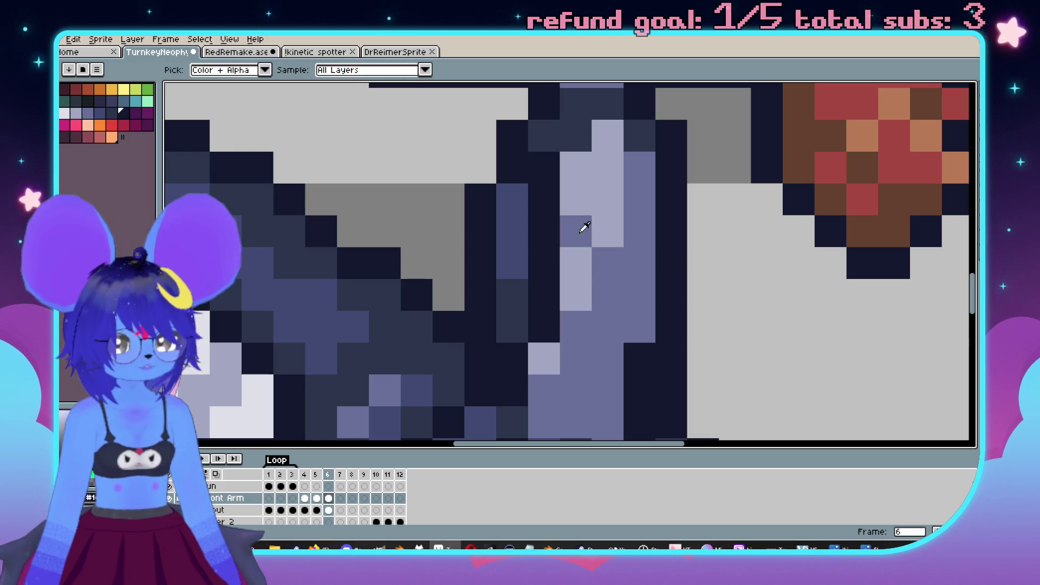
scroll(613, 214, down, 3)
key(comma)
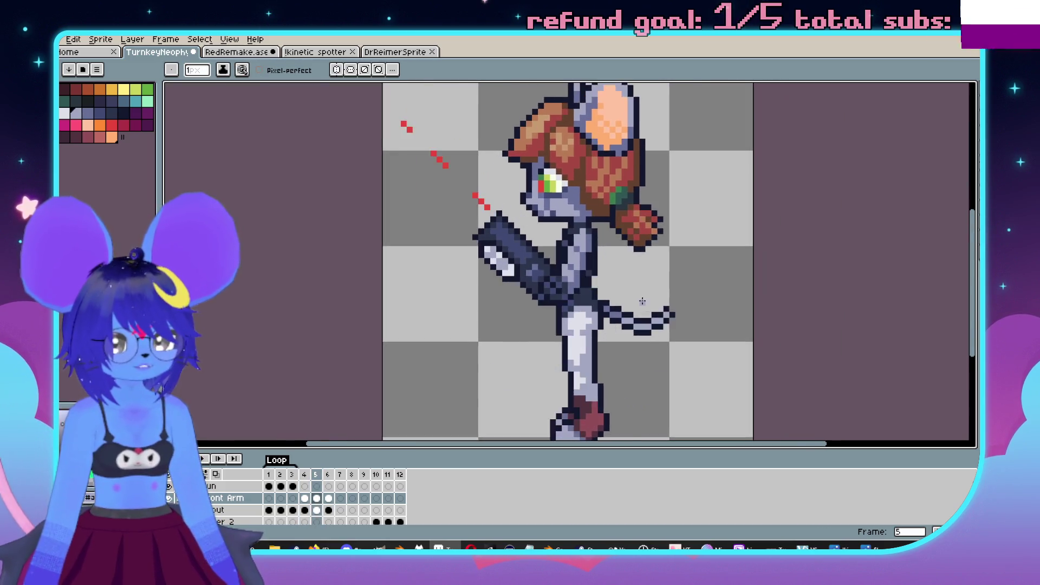
key(period)
scroll(606, 254, up, 3)
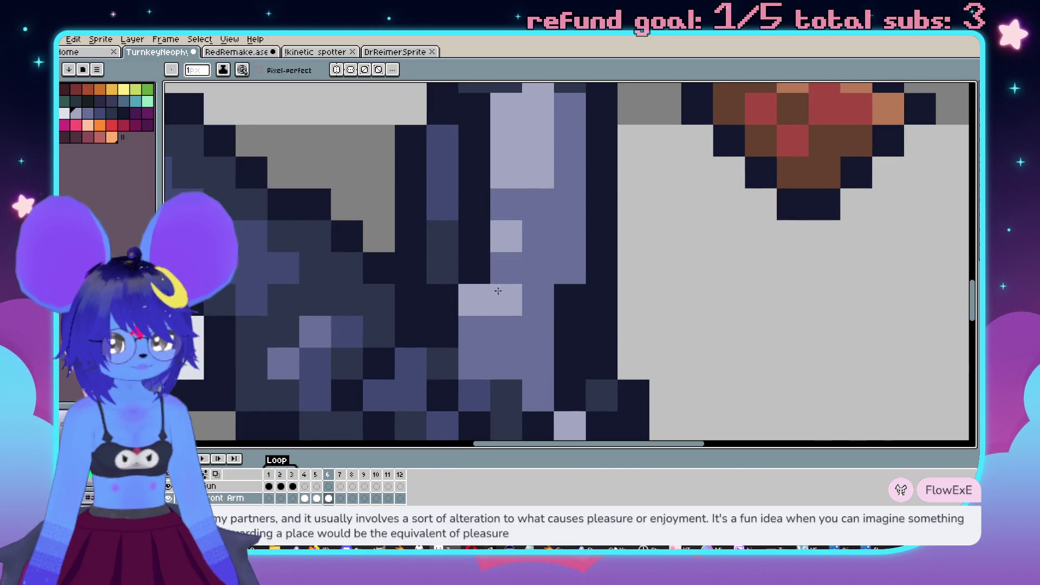
scroll(561, 329, down, 1)
key(comma)
key(period)
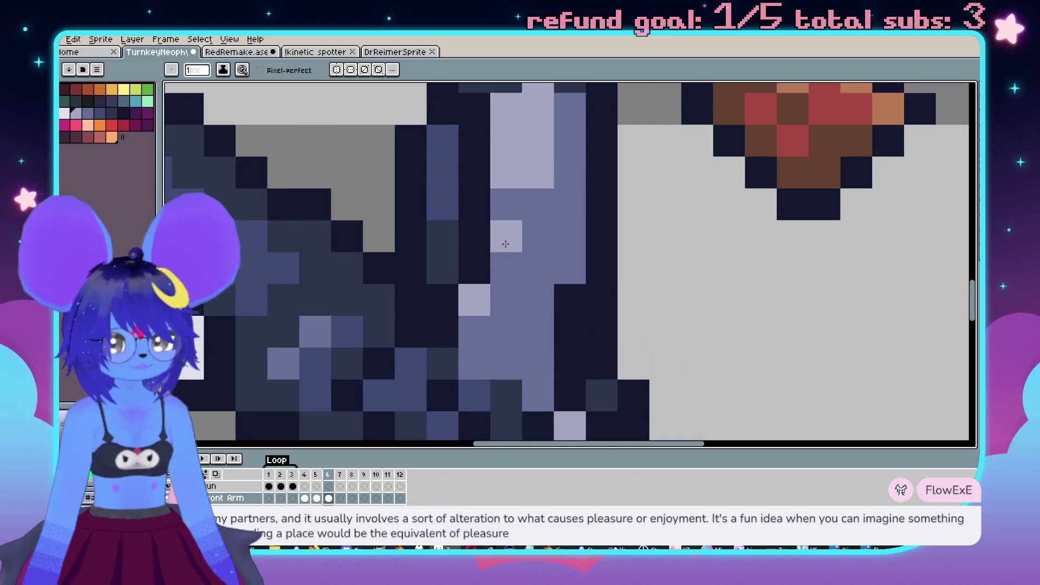
scroll(586, 259, down, 2)
key(comma)
key(period)
key(comma)
key(period)
key(comma)
key(period)
scroll(536, 243, up, 2)
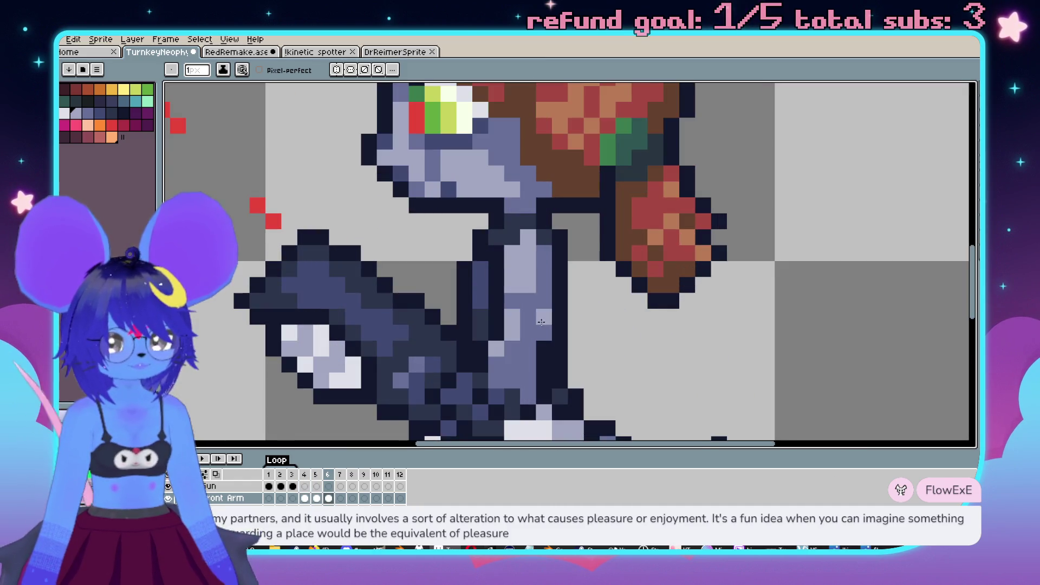
scroll(543, 309, down, 2)
Step: Center the whole sprite in view and step through the frames up to the empty one
key(comma)
key(comma)
key(period)
key(period)
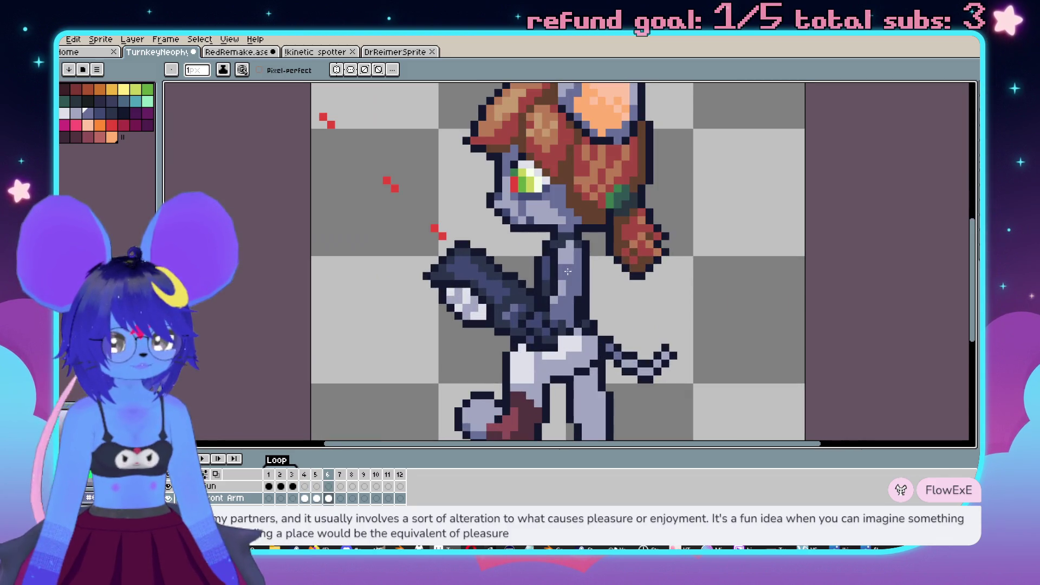
scroll(643, 320, down, 1)
key(comma)
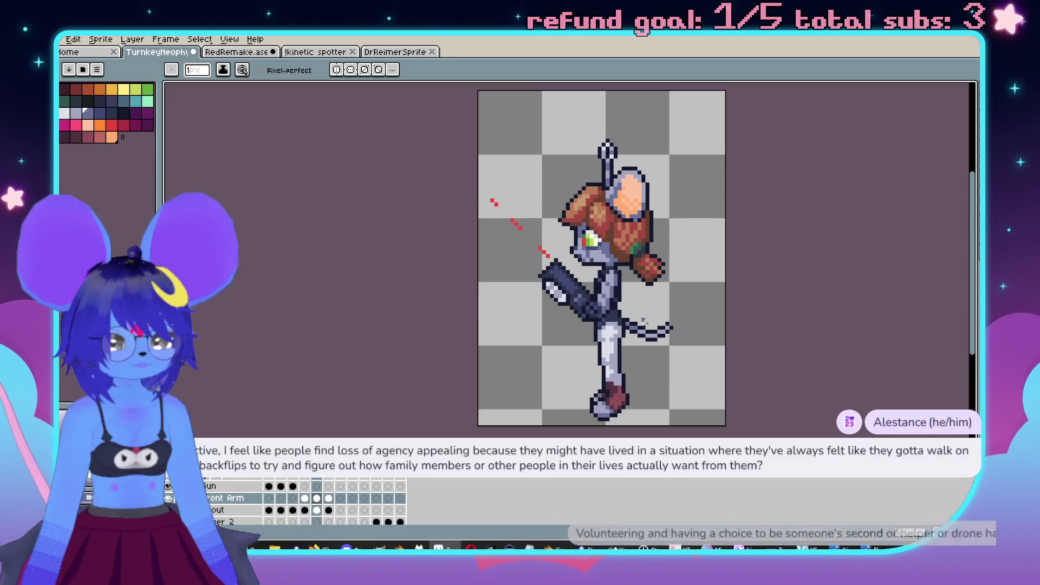
drag(685, 333, 633, 276)
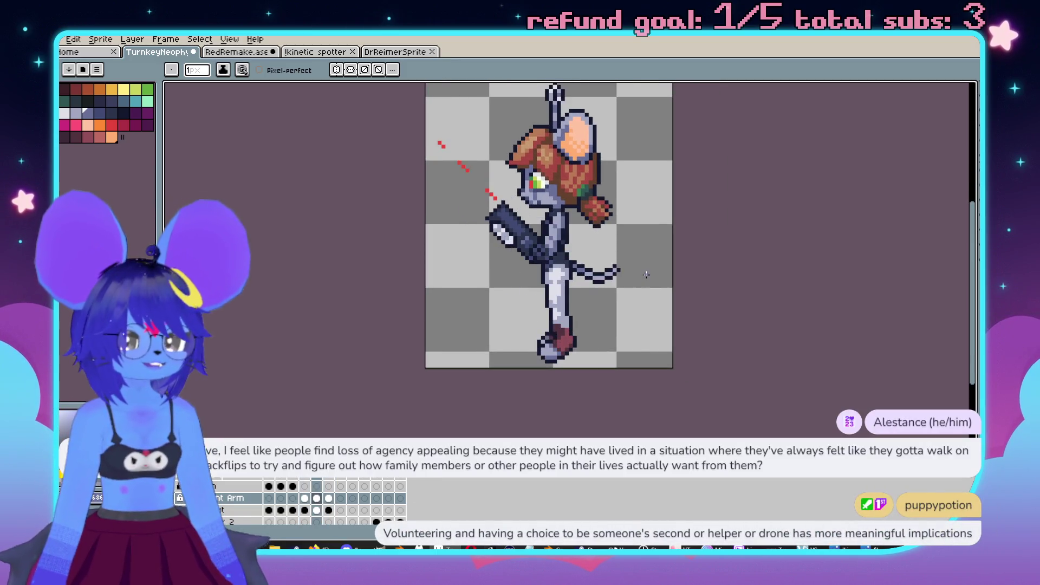
key(period)
key(period)
scroll(645, 277, up, 5)
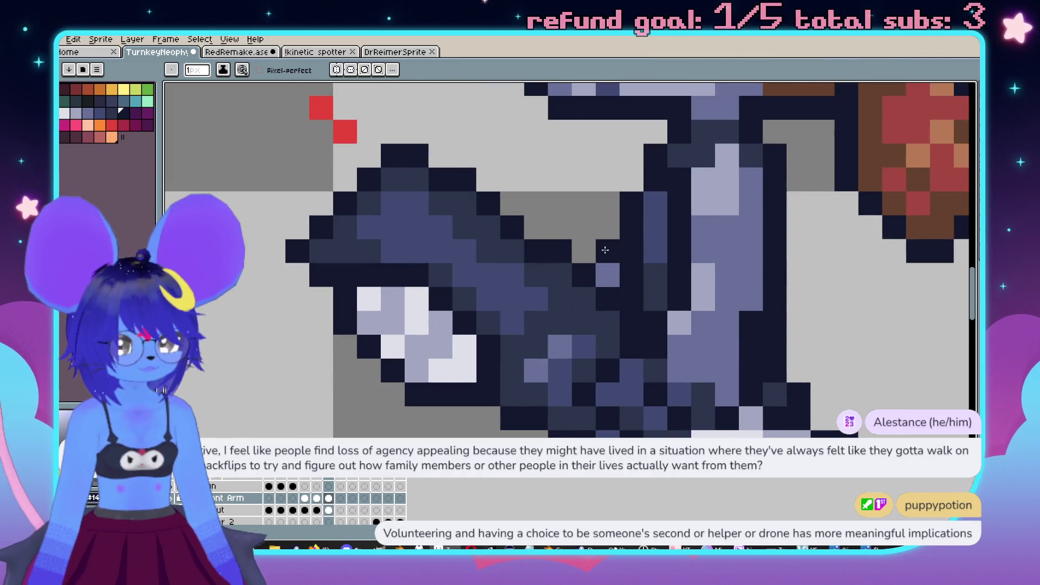
scroll(602, 273, down, 4)
key(period)
key(comma)
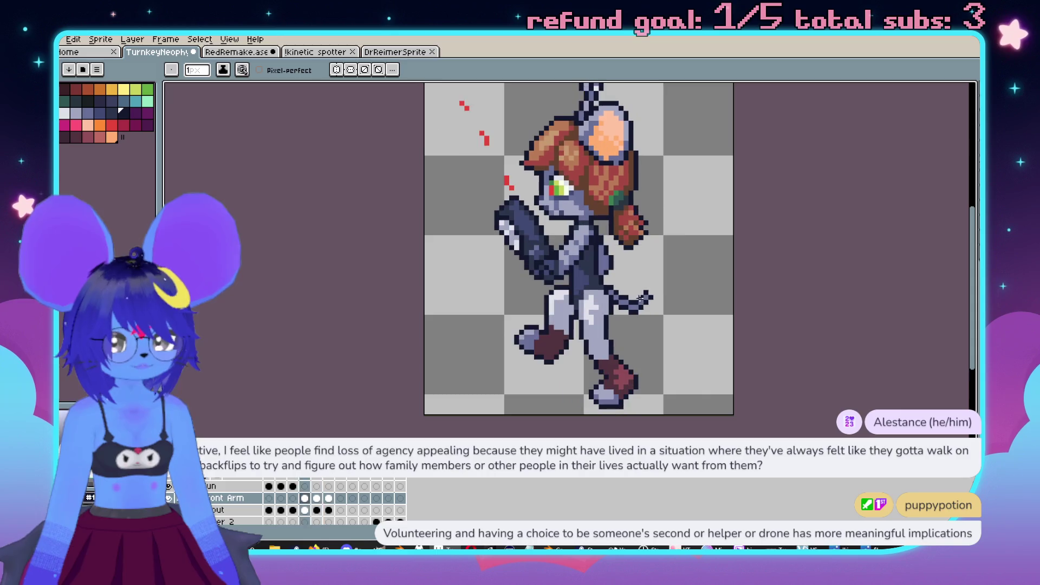
Step: Return to the arm-raised frame 4, pick the dark navy shade, and preview the animation
key(comma)
key(comma)
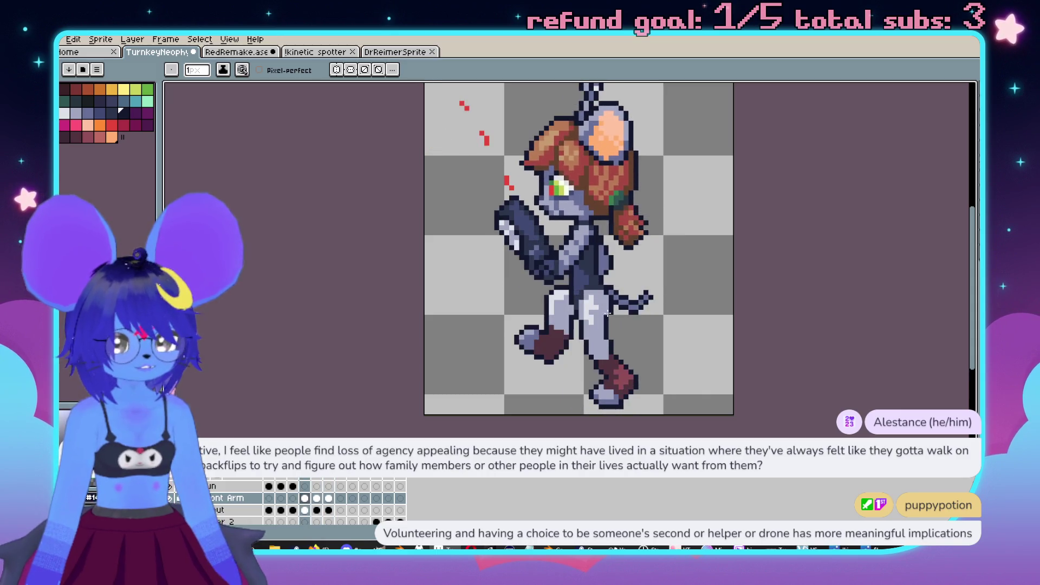
scroll(651, 306, up, 4)
scroll(694, 282, down, 3)
scroll(694, 282, up, 1)
scroll(694, 282, down, 1)
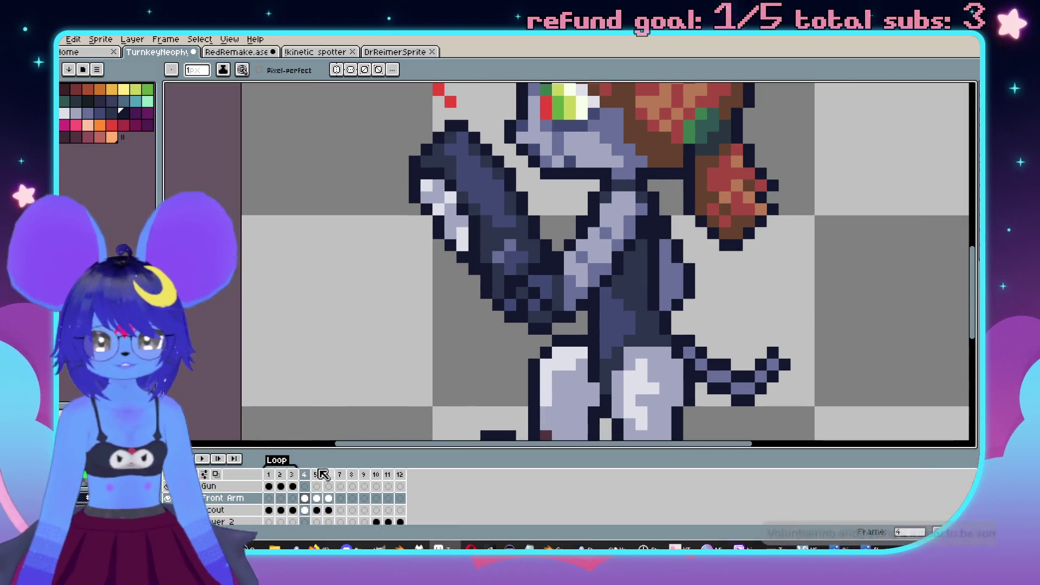
key(comma)
key(comma)
scroll(515, 349, up, 1)
key(period)
key(period)
key(period)
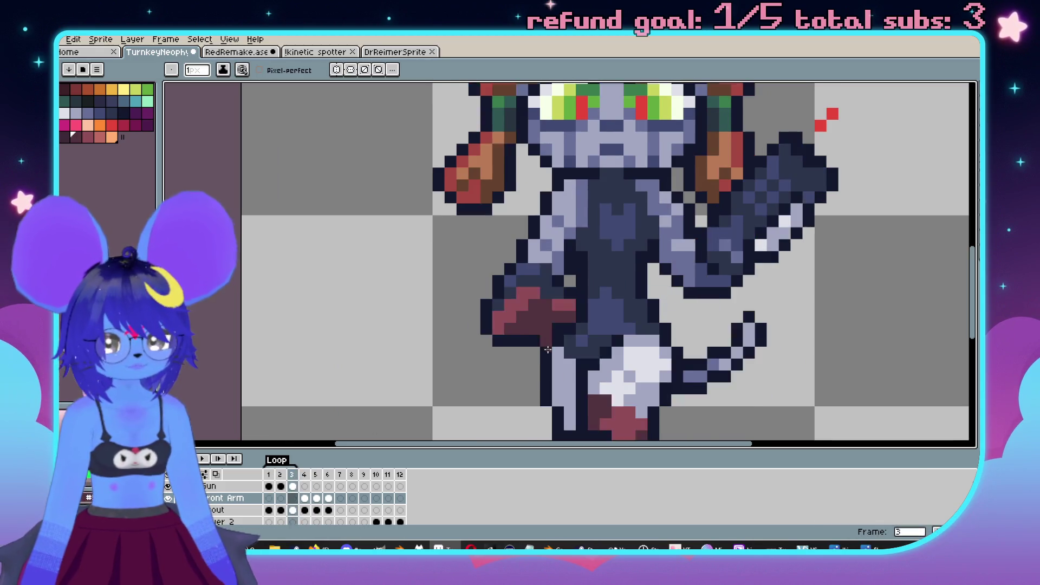
key(comma)
key(comma)
key(comma)
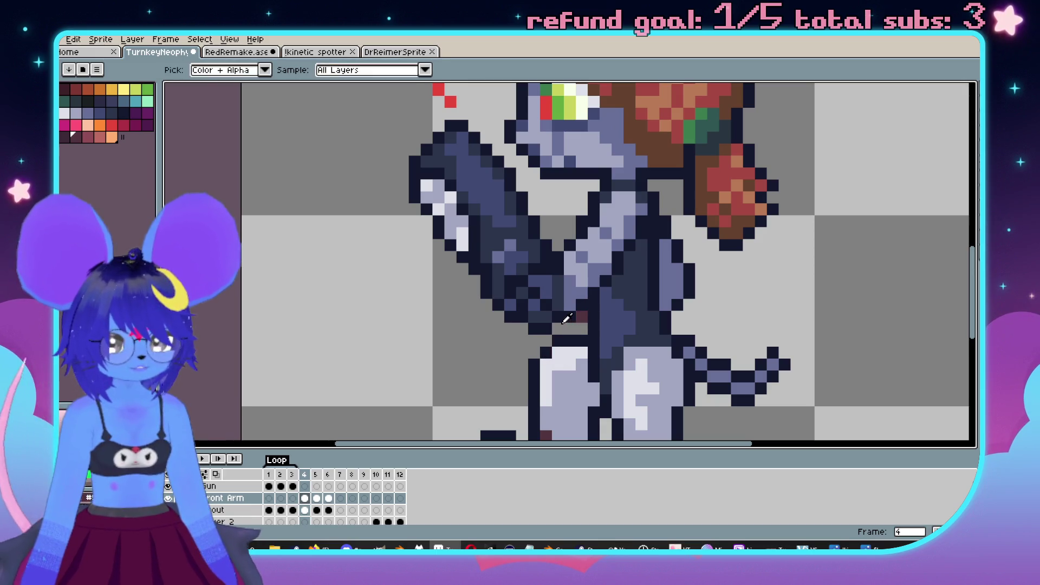
alt+click(564, 304)
scroll(579, 326, down, 3)
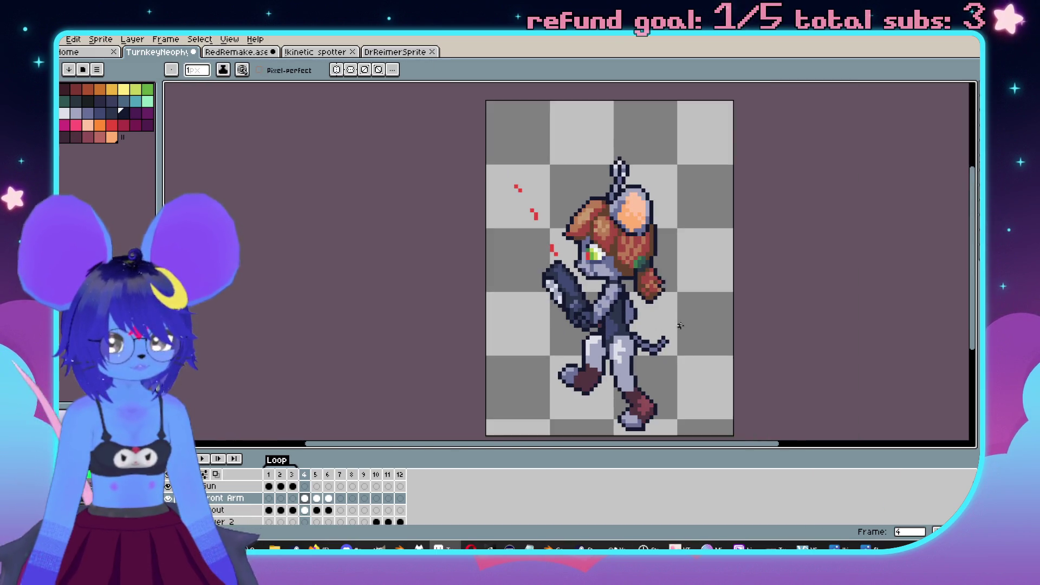
key(Return)
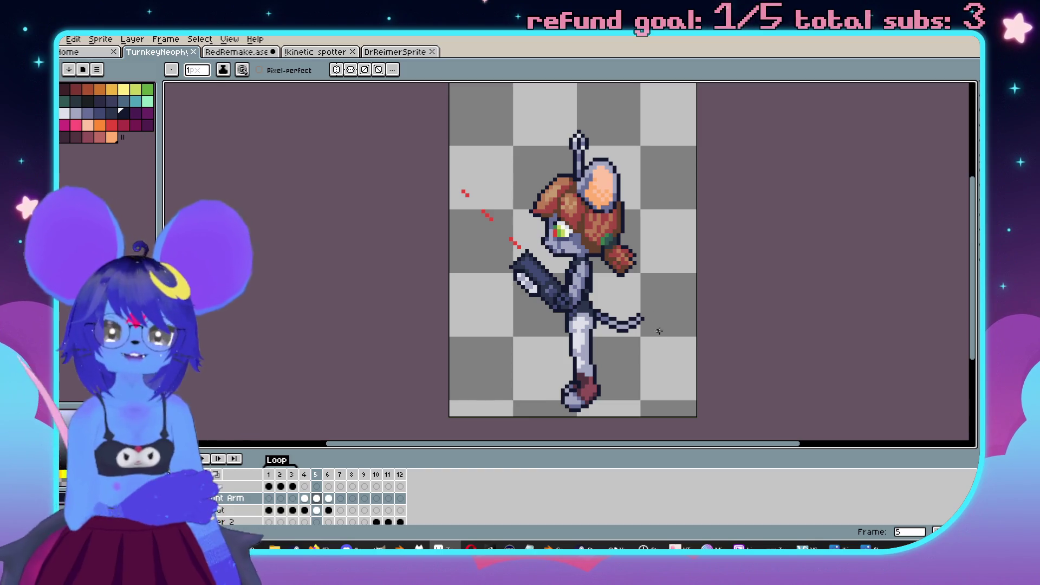
scroll(538, 197, up, 2)
mouse_move(489, 348)
mouse_down()
mouse_move(471, 237)
mouse_move(447, 256)
mouse_up()
scroll(471, 236, up, 1)
mouse_move(355, 138)
mouse_down()
mouse_move(360, 165)
mouse_move(341, 147)
mouse_move(387, 227)
mouse_move(530, 210)
mouse_move(528, 284)
mouse_move(544, 268)
mouse_up()
drag(579, 184, 590, 265)
click(560, 140)
drag(662, 248, 583, 248)
drag(553, 186, 553, 246)
mouse_move(566, 162)
mouse_down()
mouse_move(614, 163)
mouse_move(674, 238)
mouse_up()
mouse_move(736, 198)
mouse_down()
mouse_move(655, 217)
mouse_move(639, 252)
mouse_move(733, 266)
mouse_up()
drag(750, 179, 765, 247)
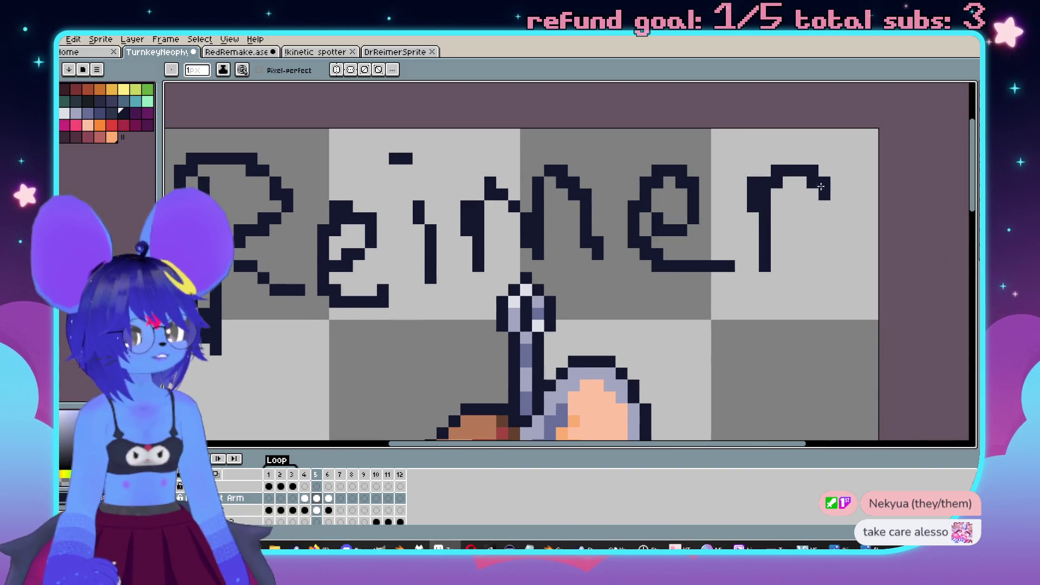
scroll(758, 271, down, 2)
scroll(792, 299, left, 4)
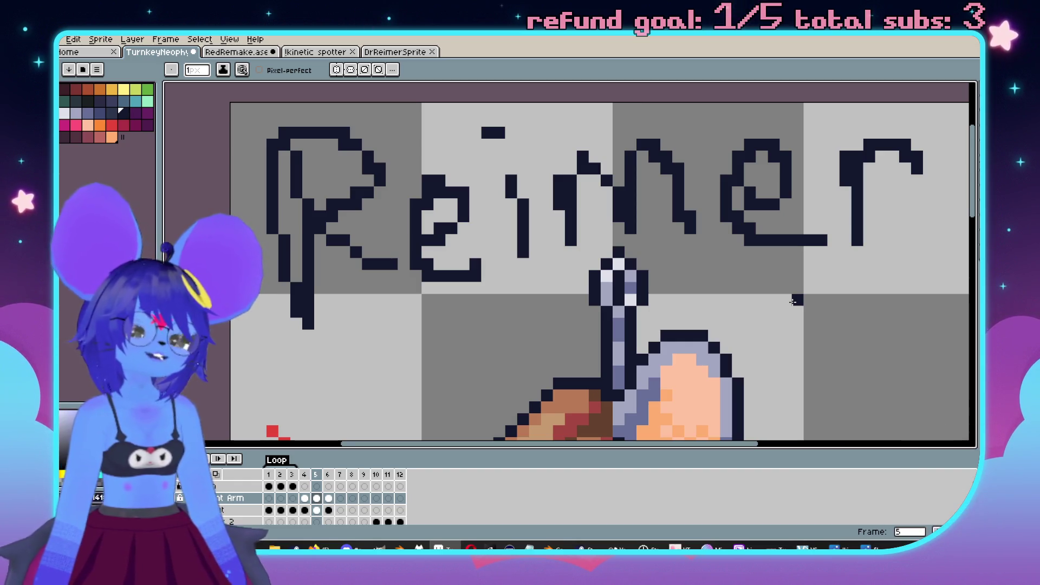
key(ctrl+z)
key(ctrl+z)
key(ctrl+z)
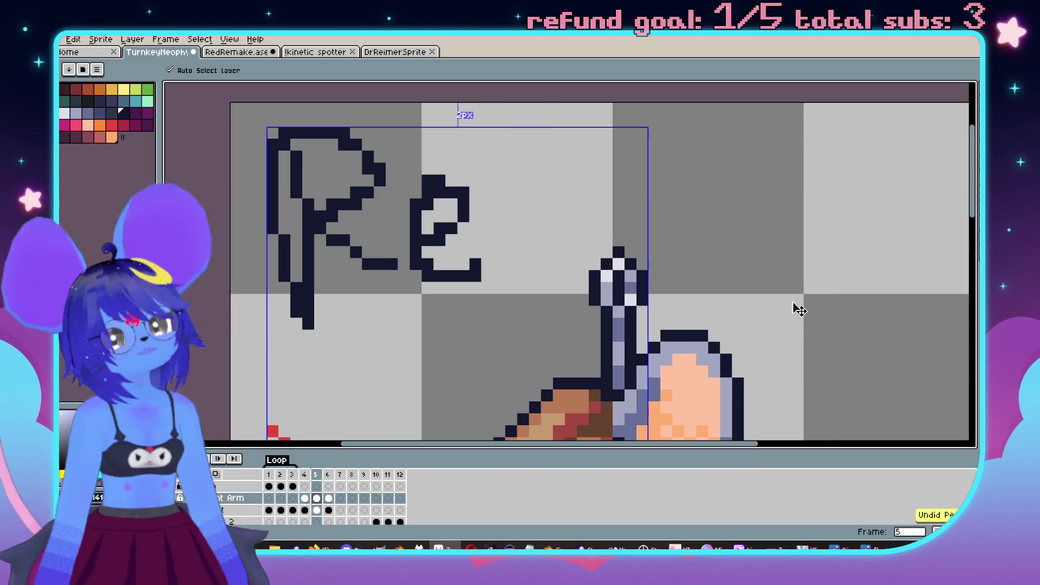
scroll(774, 287, down, 3)
scroll(543, 271, up, 3)
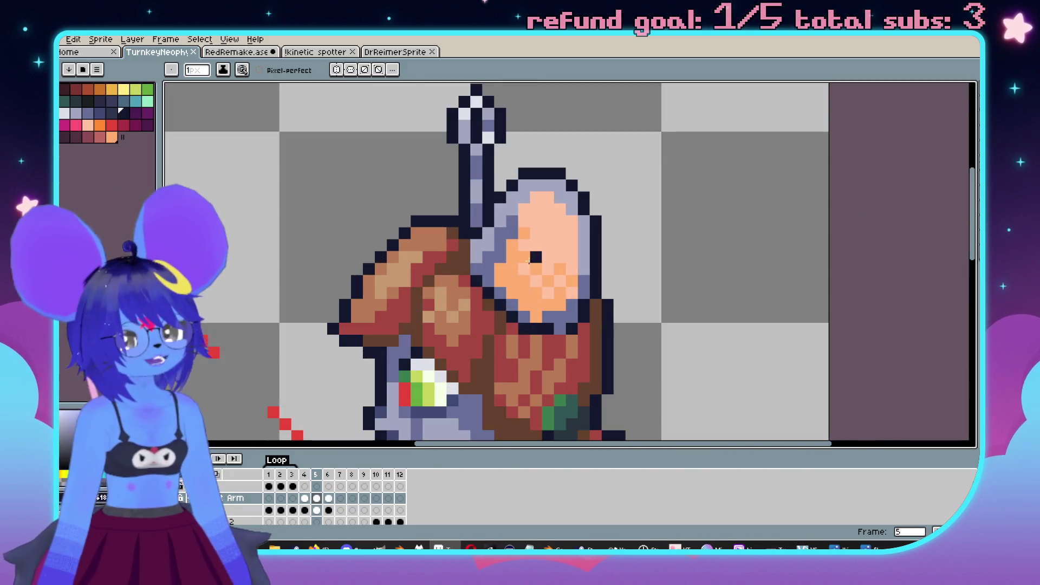
scroll(544, 271, down, 2)
Step: On frame 6, select the head top and nudge it down one pixel
key(period)
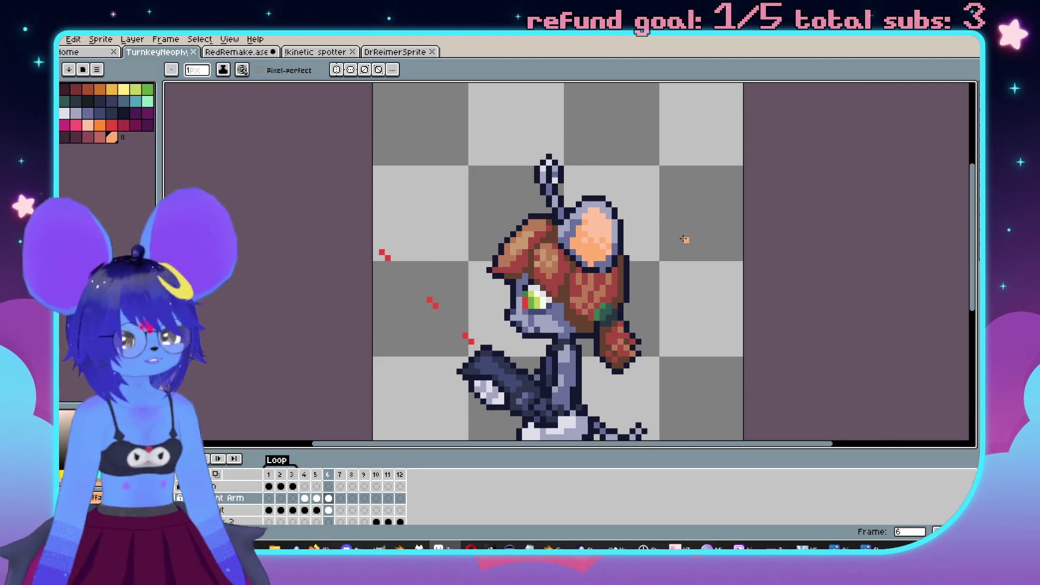
scroll(664, 244, up, 3)
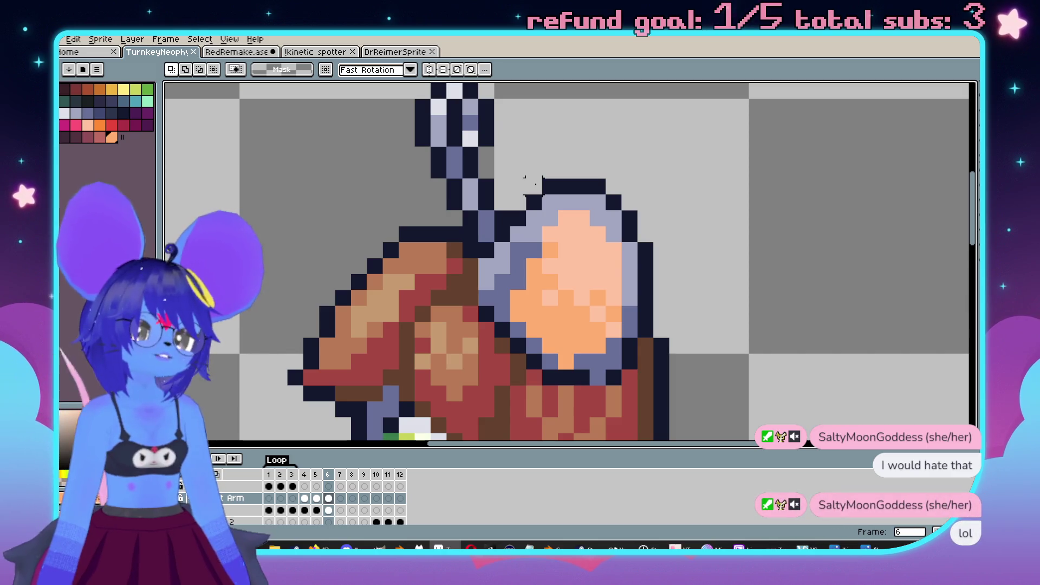
mouse_move(557, 195)
mouse_down()
mouse_move(638, 225)
mouse_move(634, 239)
mouse_up()
key(Down)
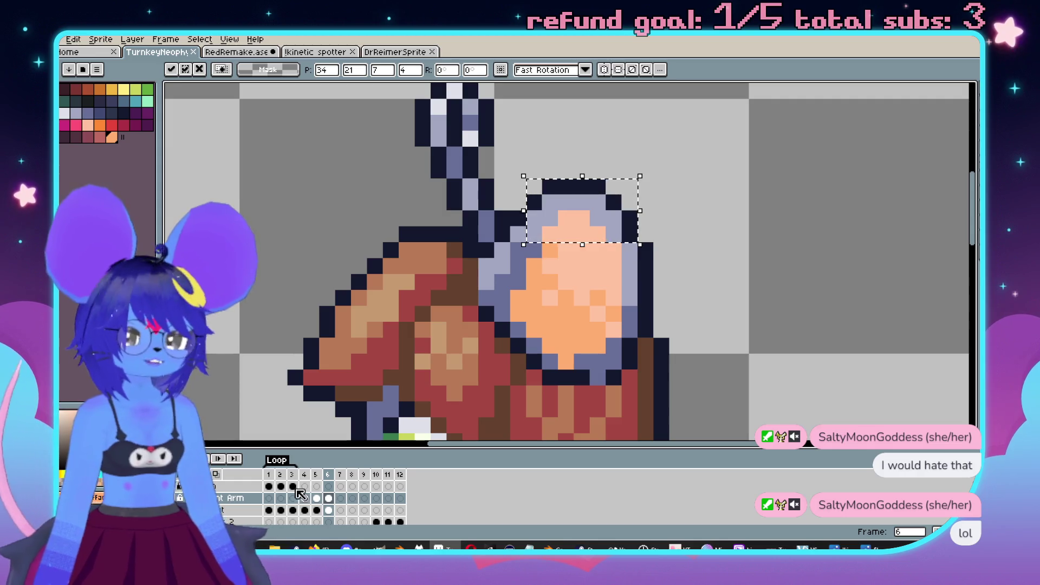
key(ctrl+d)
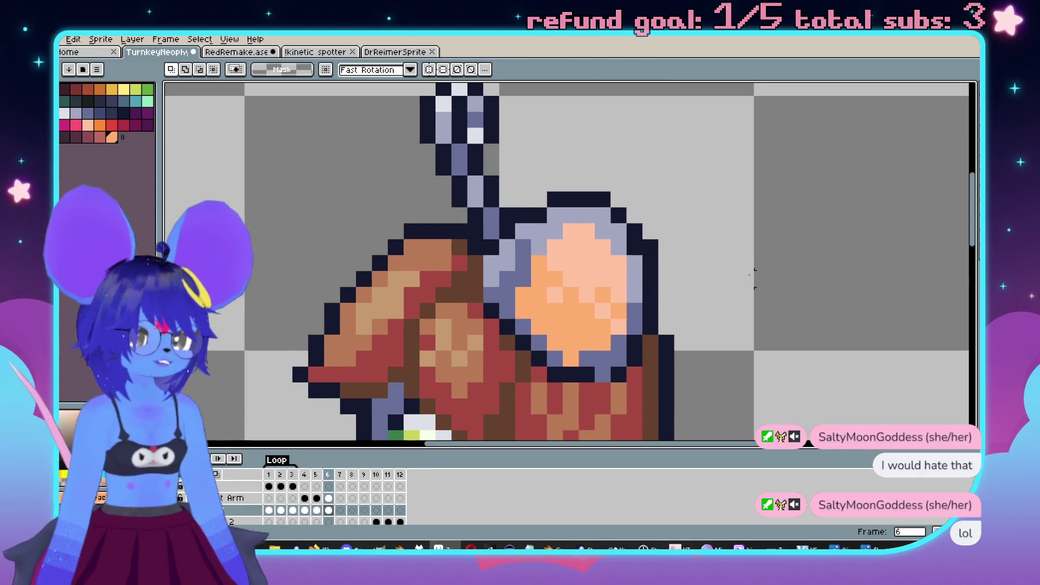
key(b)
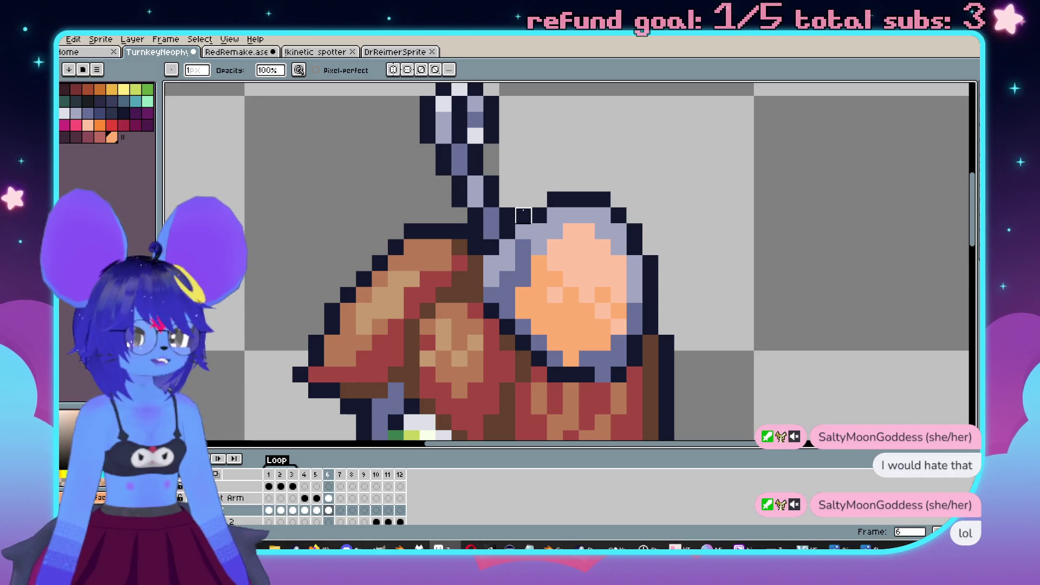
scroll(507, 216, down, 3)
Step: Shift the head top on Layer 2 with the Move tool, then return to the Out layer
key(Left)
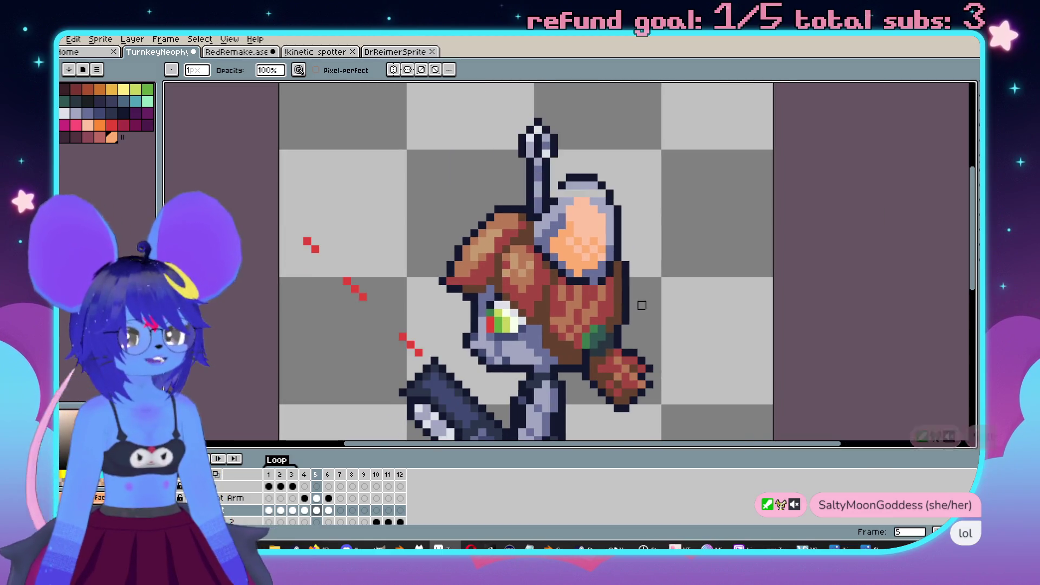
key(ctrl+z)
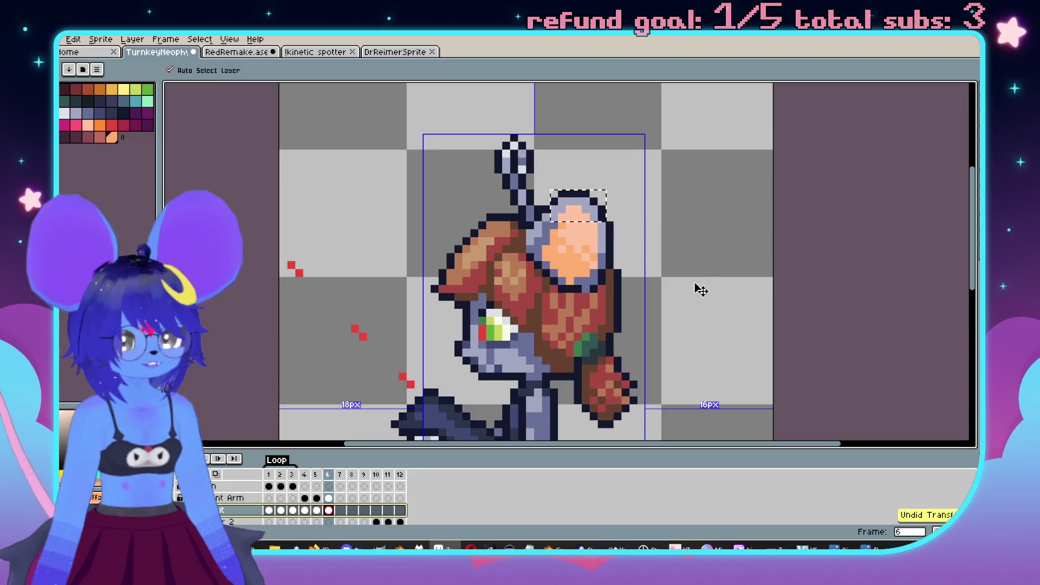
click(331, 517)
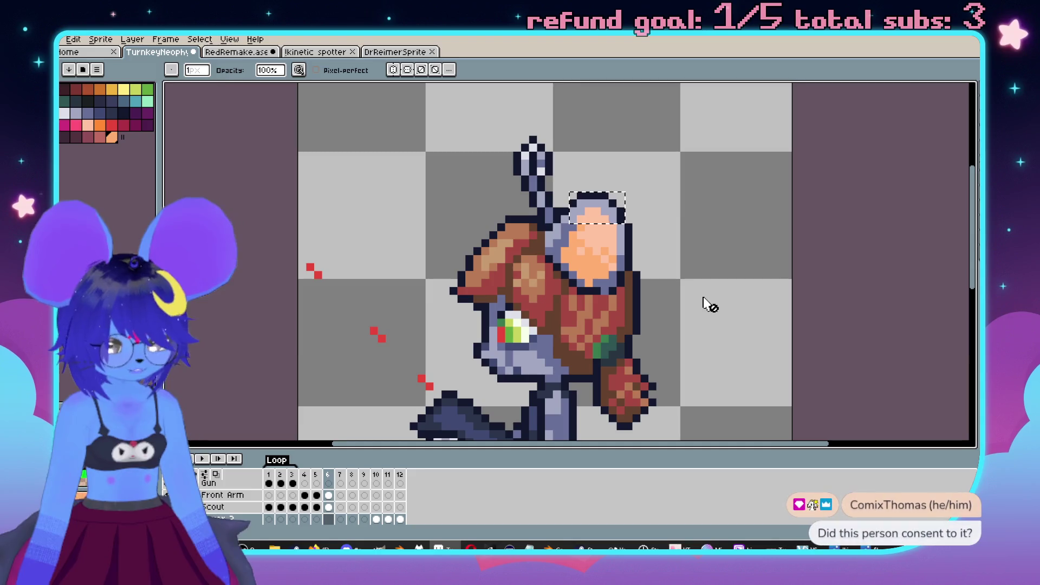
key(v)
drag(698, 288, 682, 293)
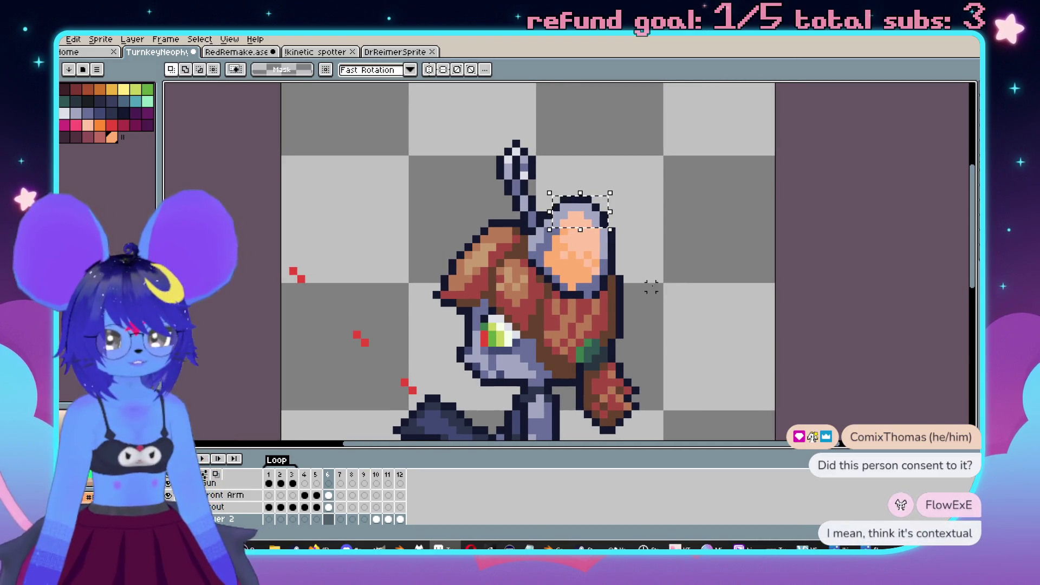
click(608, 190)
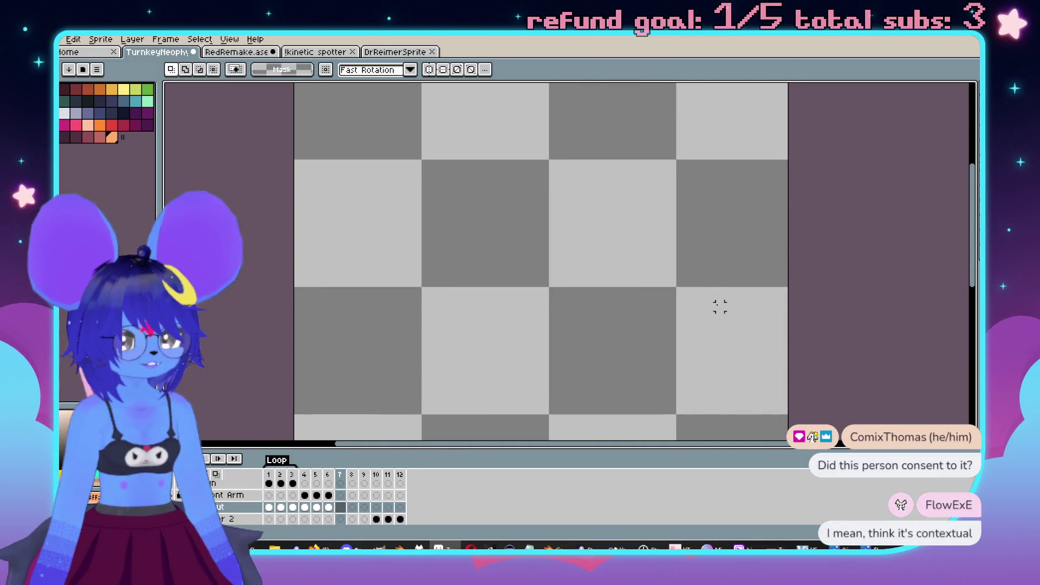
key(Left)
key(ctrl+z)
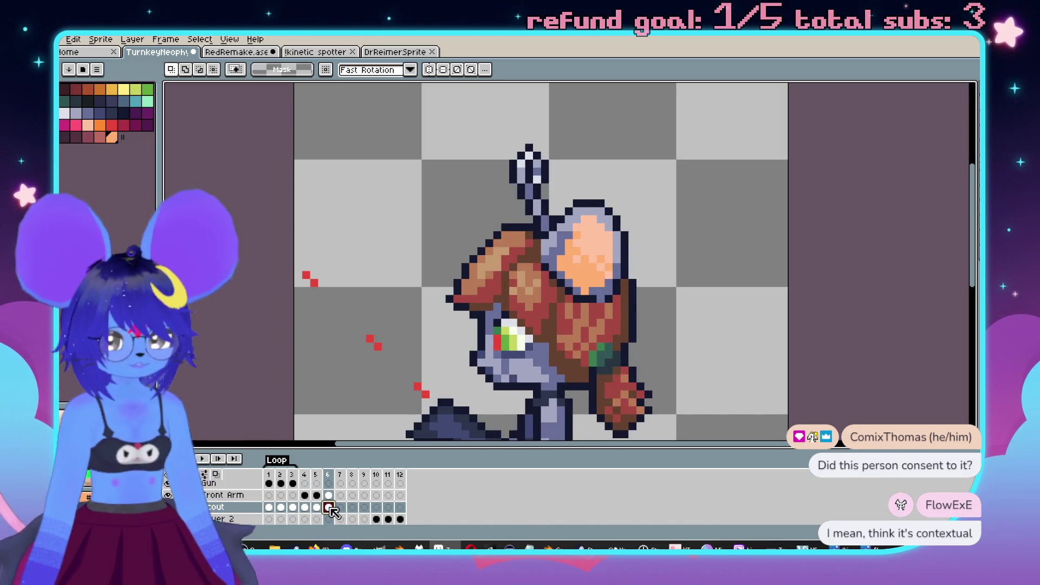
scroll(663, 249, up, 4)
Step: Select the helmet top on the Out layer and move it down one pixel
mouse_move(485, 212)
mouse_down()
mouse_move(519, 243)
mouse_move(619, 281)
mouse_up()
key(Down)
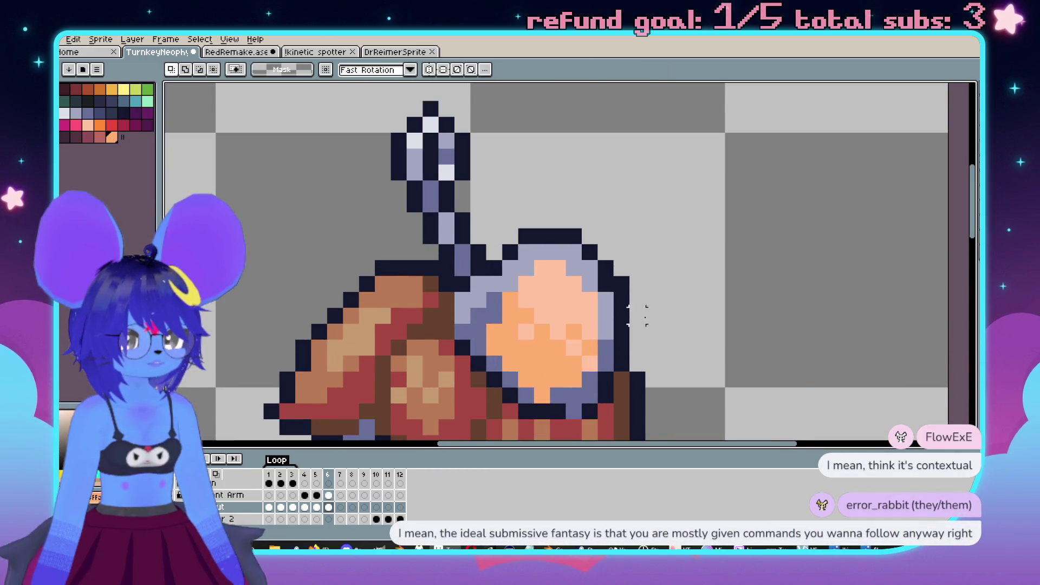
scroll(637, 314, down, 2)
key(b)
scroll(674, 268, down, 2)
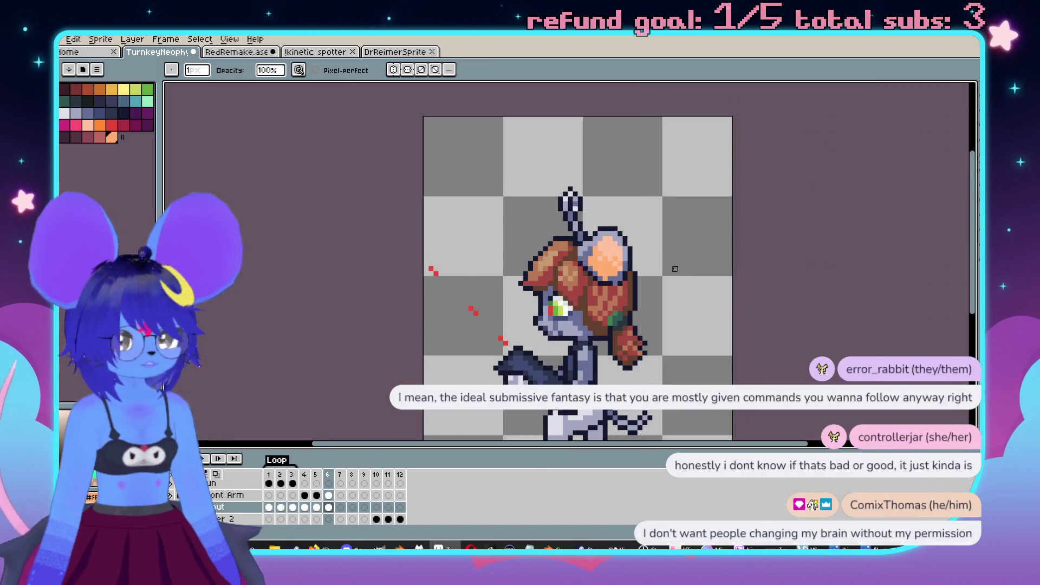
scroll(665, 273, up, 3)
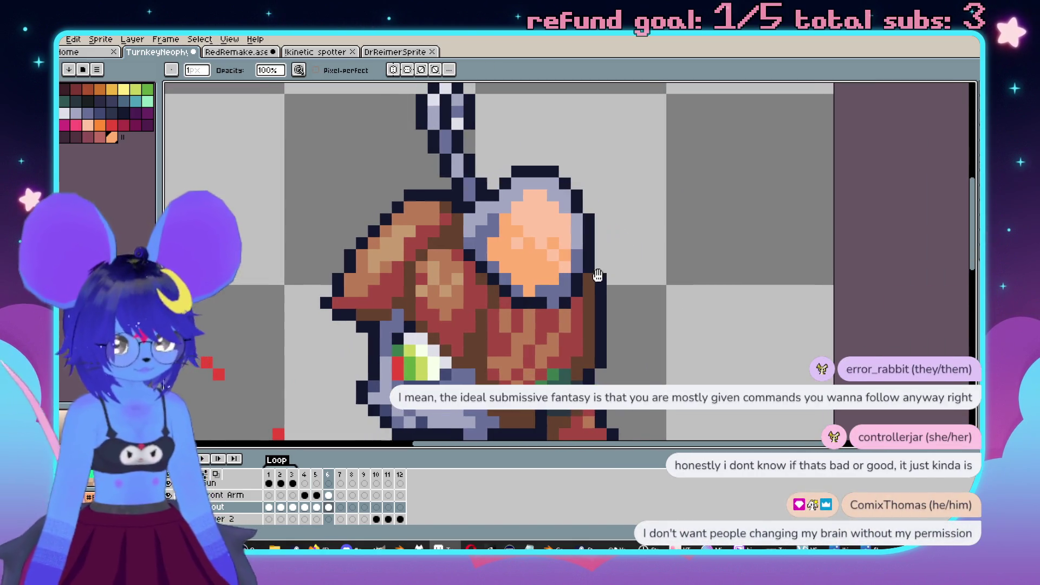
Step: Select the helmet top on frame 4 and compare it against frame 6
key(comma)
key(comma)
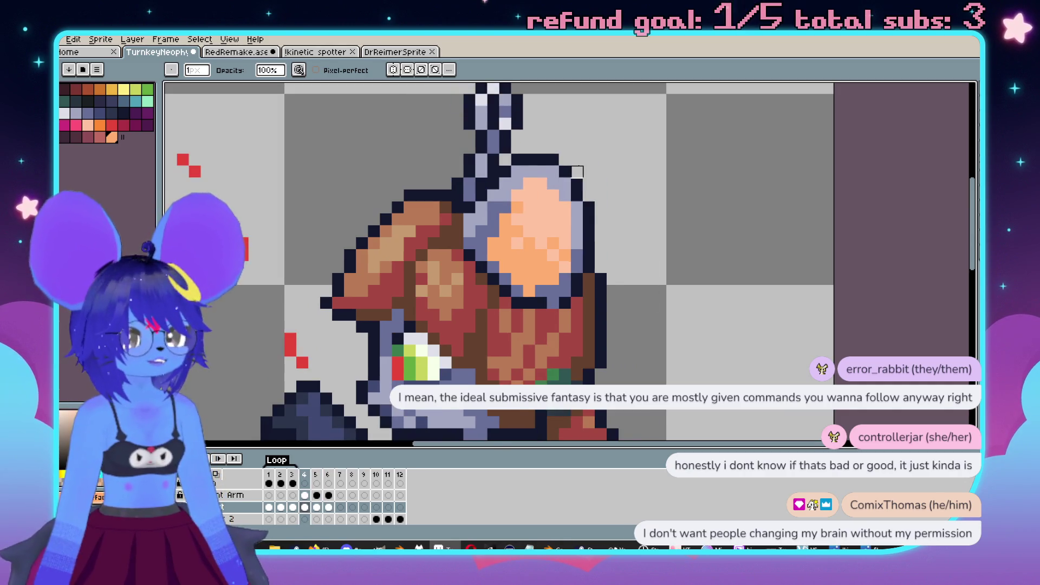
scroll(613, 195, up, 3)
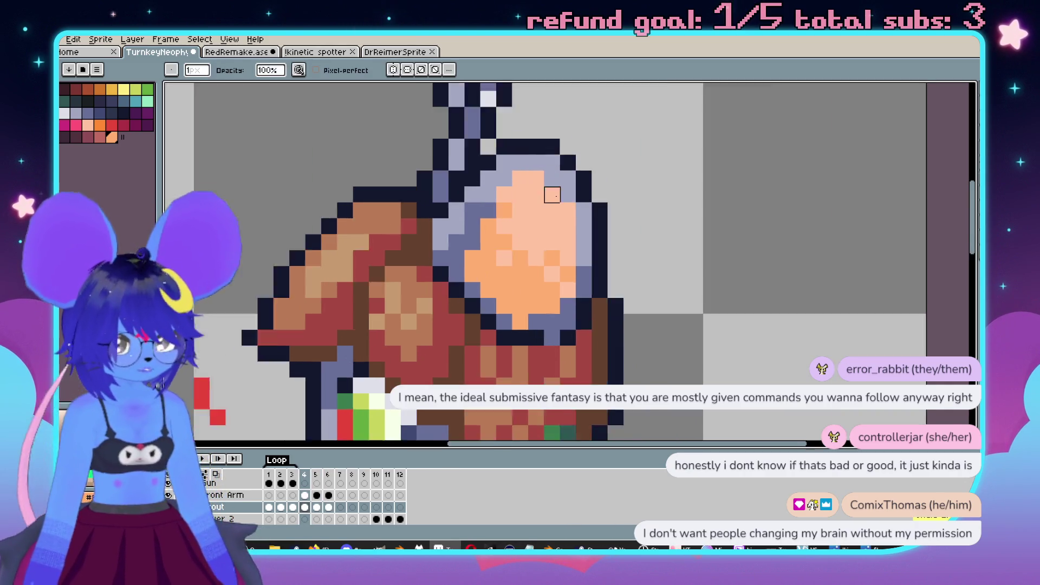
key(m)
drag(563, 200, 512, 154)
drag(625, 119, 461, 217)
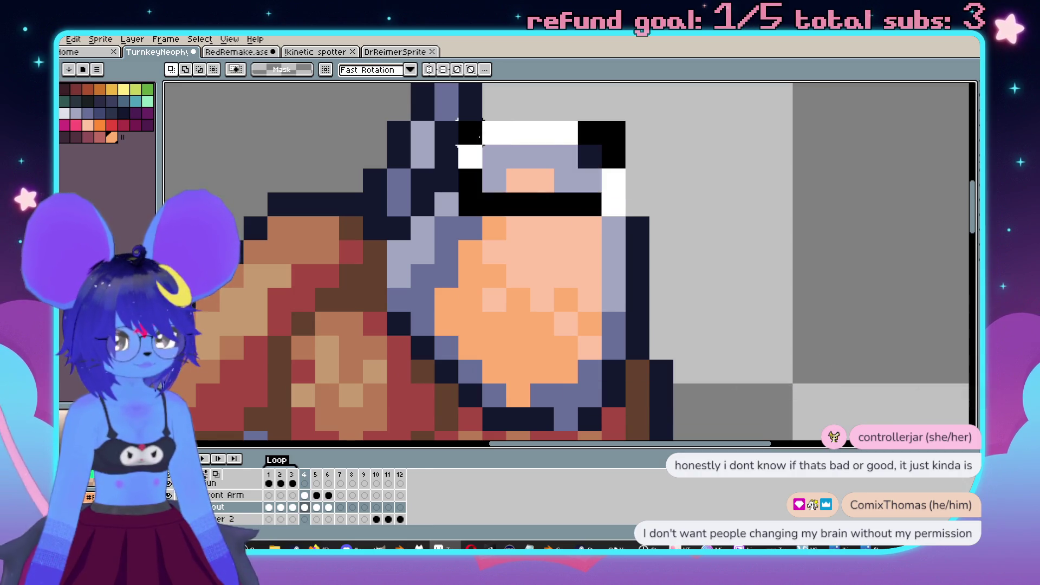
scroll(555, 249, down, 3)
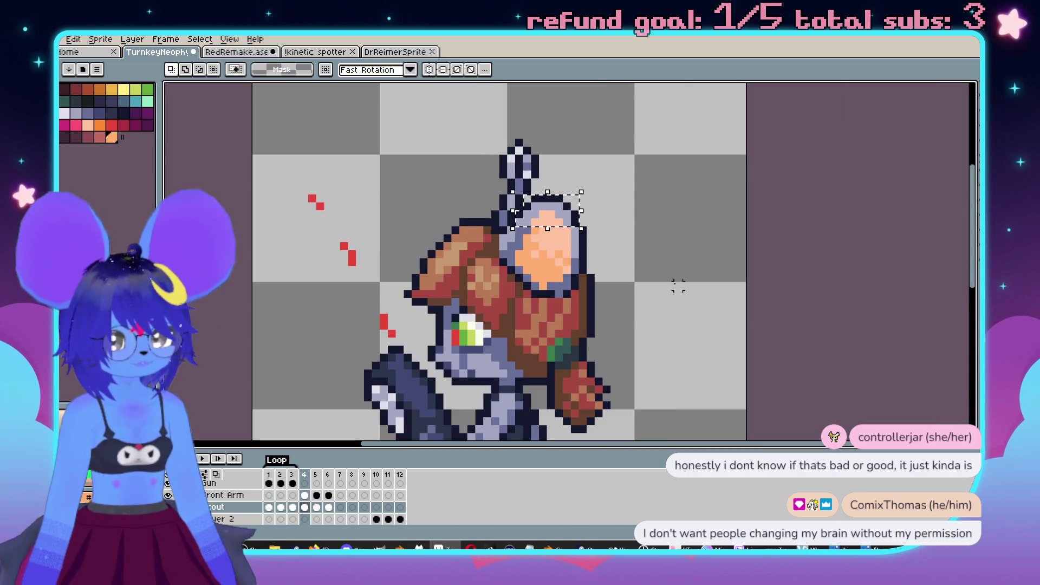
key(period)
key(period)
scroll(555, 252, up, 3)
key(b)
key(comma)
key(comma)
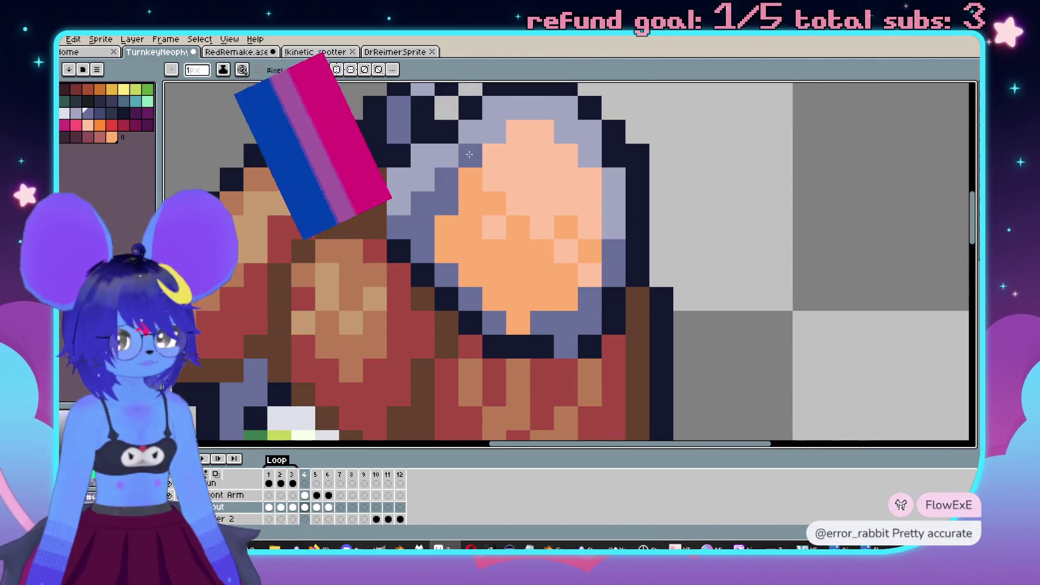
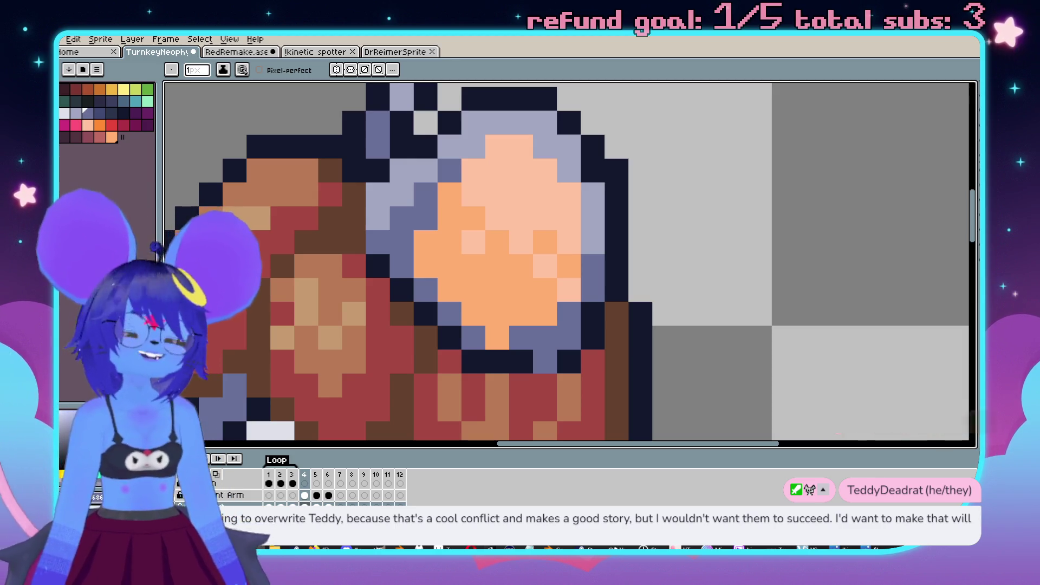
Step: Sketch navy strokes above the head: an A-shaped arch, diagonals, a U-shape and short bars
click(473, 361)
scroll(490, 317, down, 5)
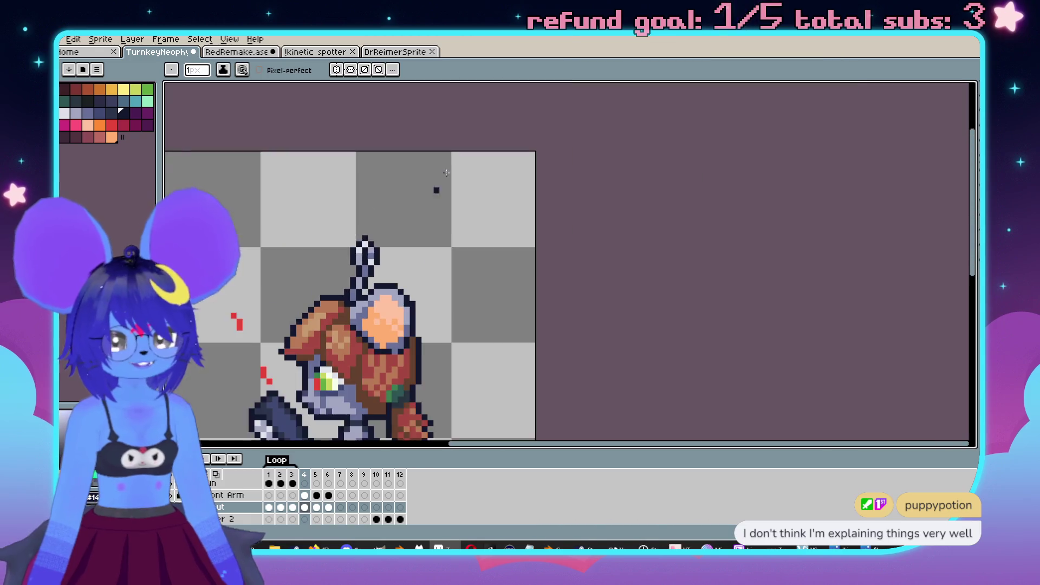
scroll(447, 172, up, 4)
mouse_move(460, 390)
mouse_down()
mouse_move(476, 347)
mouse_move(604, 369)
mouse_up()
drag(500, 341, 606, 354)
mouse_move(431, 227)
mouse_down()
mouse_move(574, 130)
mouse_move(448, 259)
mouse_move(574, 212)
mouse_up()
mouse_move(571, 174)
mouse_down()
mouse_move(574, 200)
mouse_move(512, 238)
mouse_up()
mouse_move(653, 142)
mouse_down()
mouse_move(654, 152)
mouse_move(800, 168)
mouse_up()
mouse_move(698, 174)
mouse_down()
mouse_move(720, 200)
mouse_move(723, 259)
mouse_move(790, 194)
mouse_up()
drag(670, 114, 702, 162)
drag(494, 131, 543, 115)
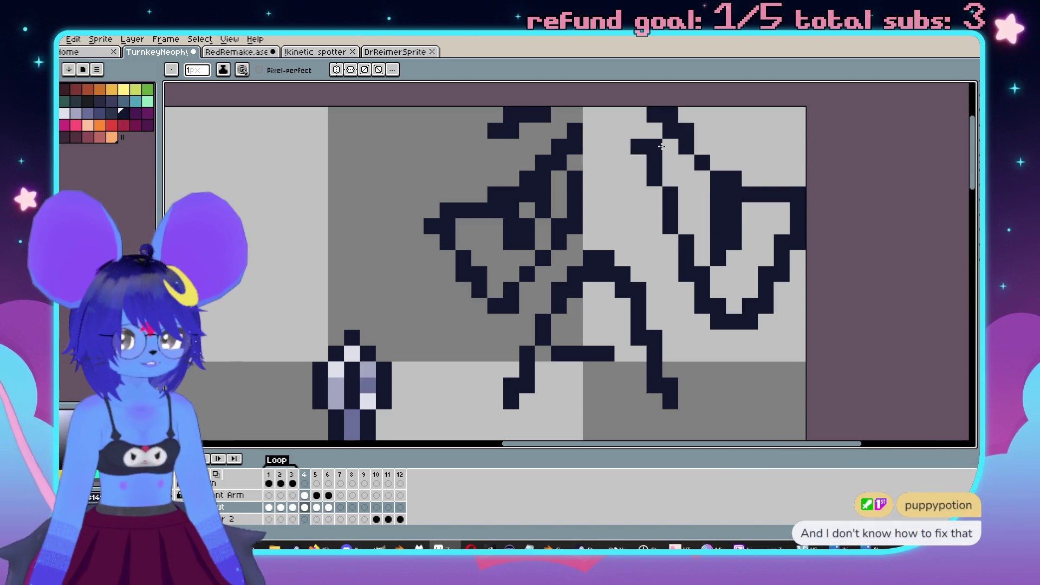
drag(718, 130, 750, 130)
click(597, 136)
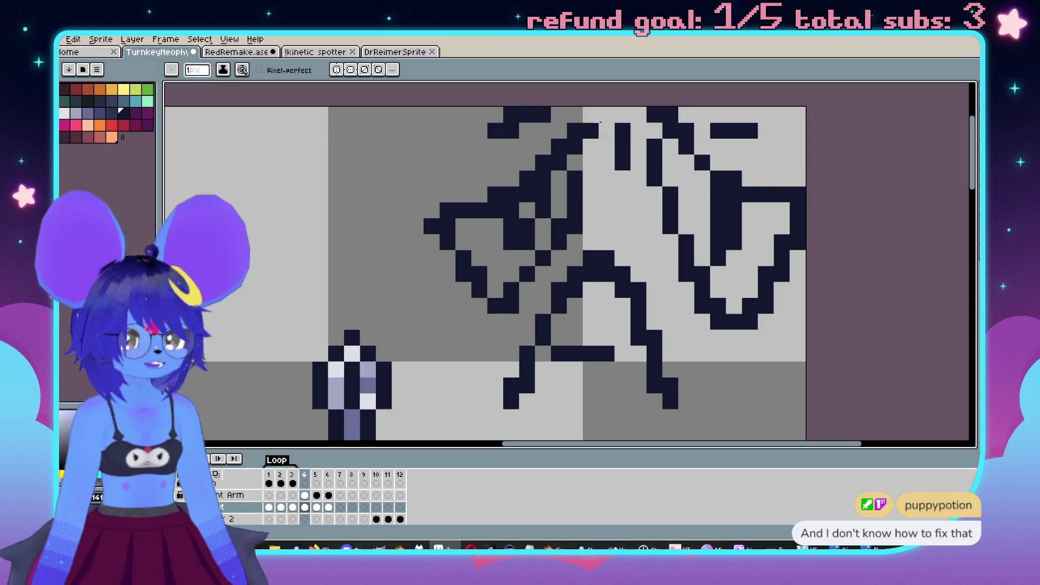
Step: Add long curved sketch lines and base lines extending down both sides of the sketch
scroll(634, 202, down, 3)
scroll(633, 202, up, 2)
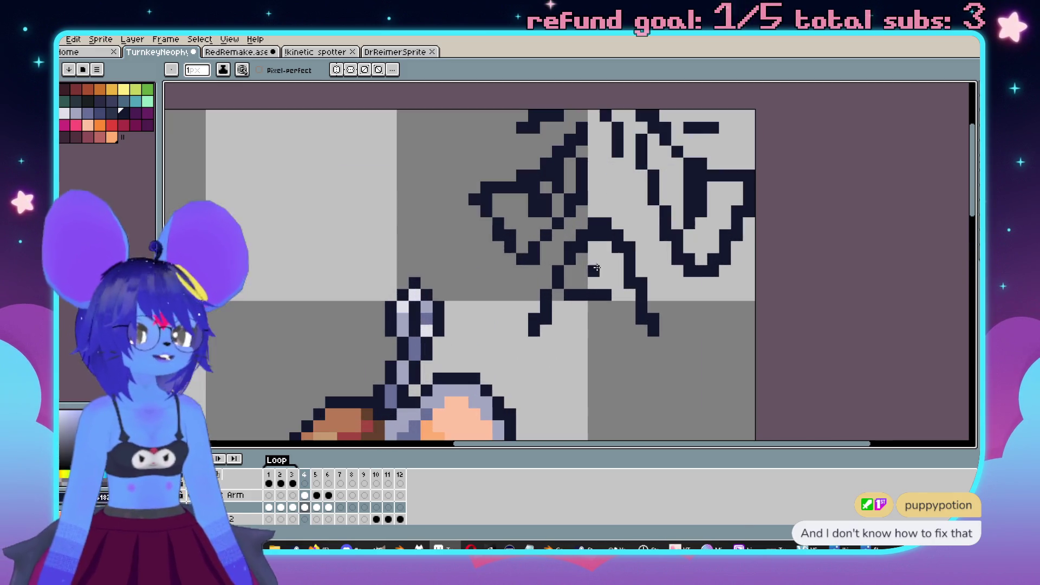
drag(465, 86, 563, 283)
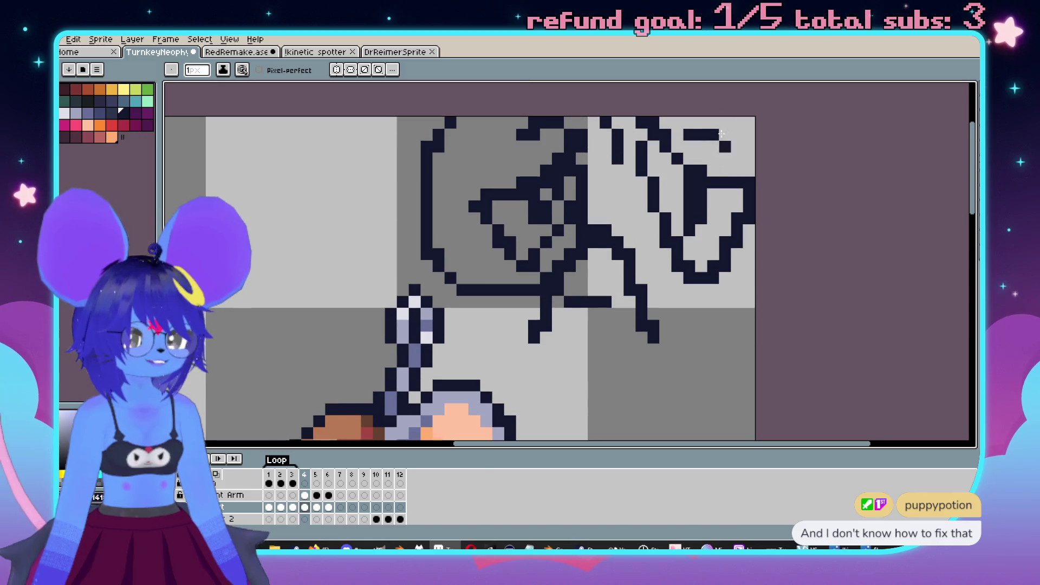
drag(601, 162, 623, 302)
drag(726, 111, 756, 307)
click(737, 283)
Step: Shift the view and undo the most recent sketch strokes
drag(487, 302, 532, 246)
key(v)
key(ctrl+z)
key(ctrl+z)
key(ctrl+z)
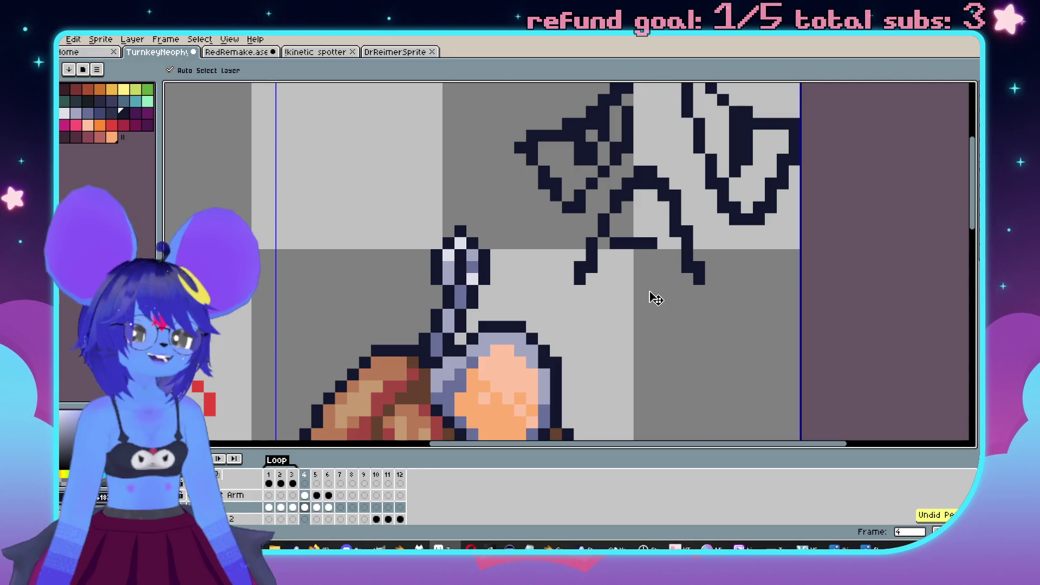
Step: Undo the remaining navy sketch strokes, return to the Pencil, and bring the lower body into view
key(ctrl+z)
key(ctrl+z)
key(ctrl+z)
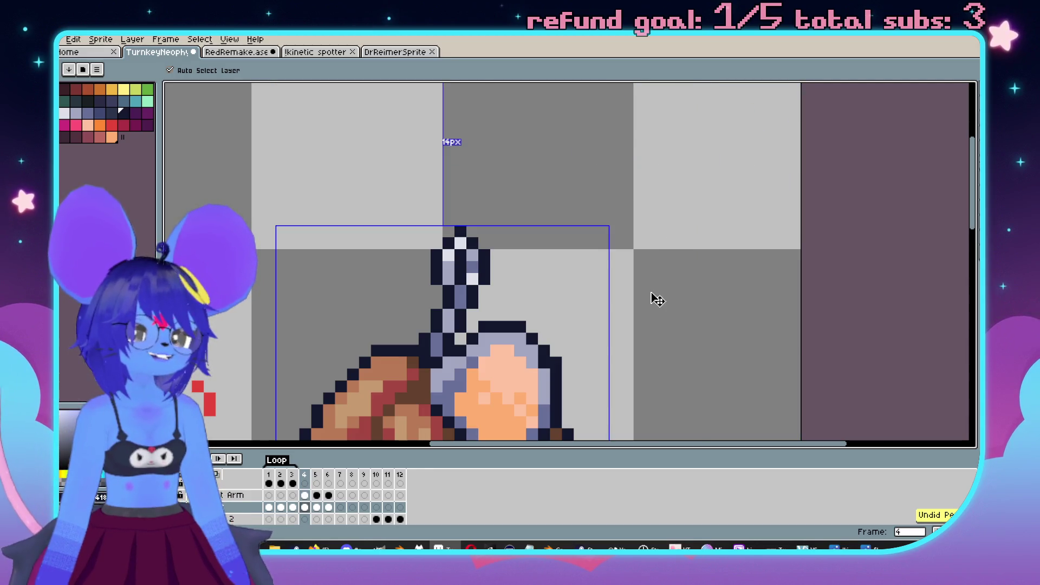
key(b)
scroll(664, 326, down, 3)
drag(664, 325, 625, 253)
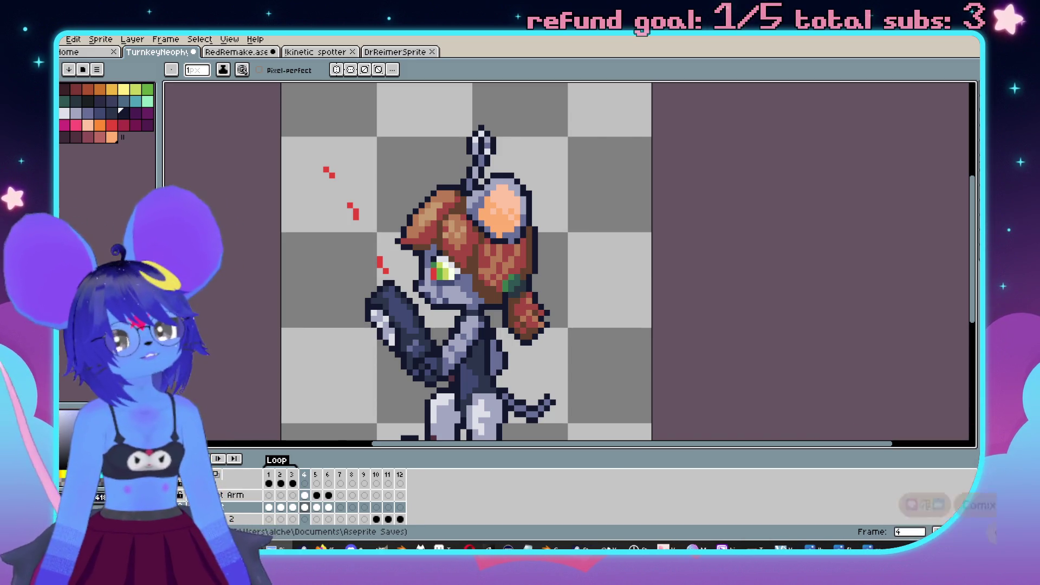
Step: Show zamn.png in Photos in a larger window moved up-left, then switch to the YouTube browser
click(873, 546)
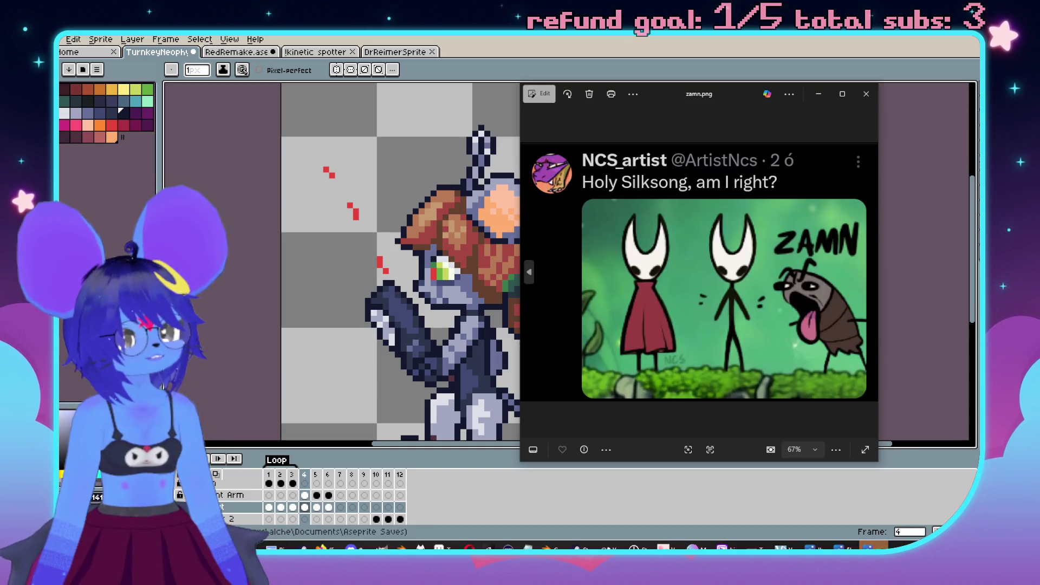
drag(739, 99, 576, 56)
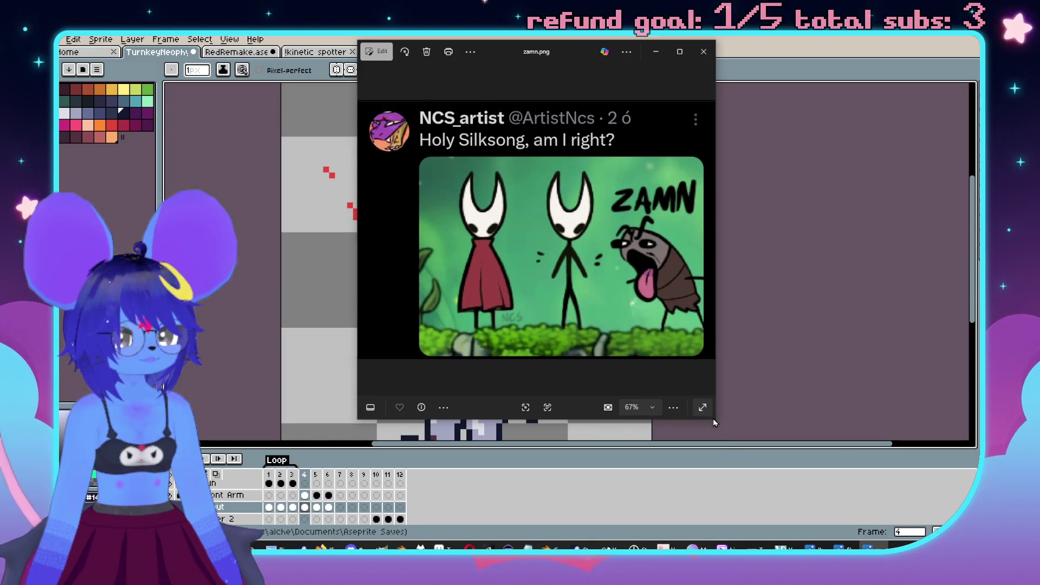
mouse_move(713, 418)
mouse_down()
mouse_move(873, 449)
mouse_move(928, 489)
mouse_up()
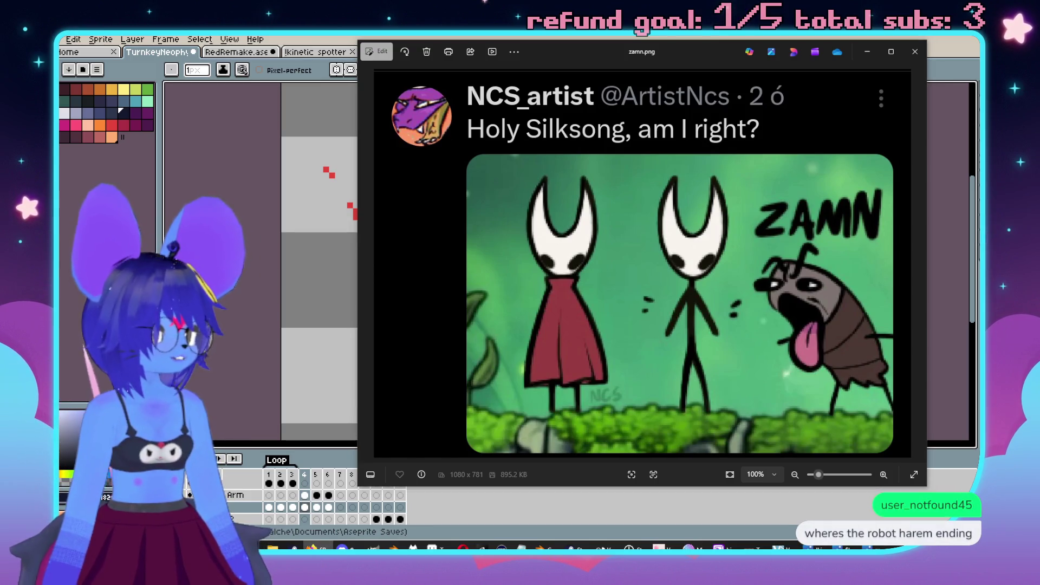
key(alt+Tab)
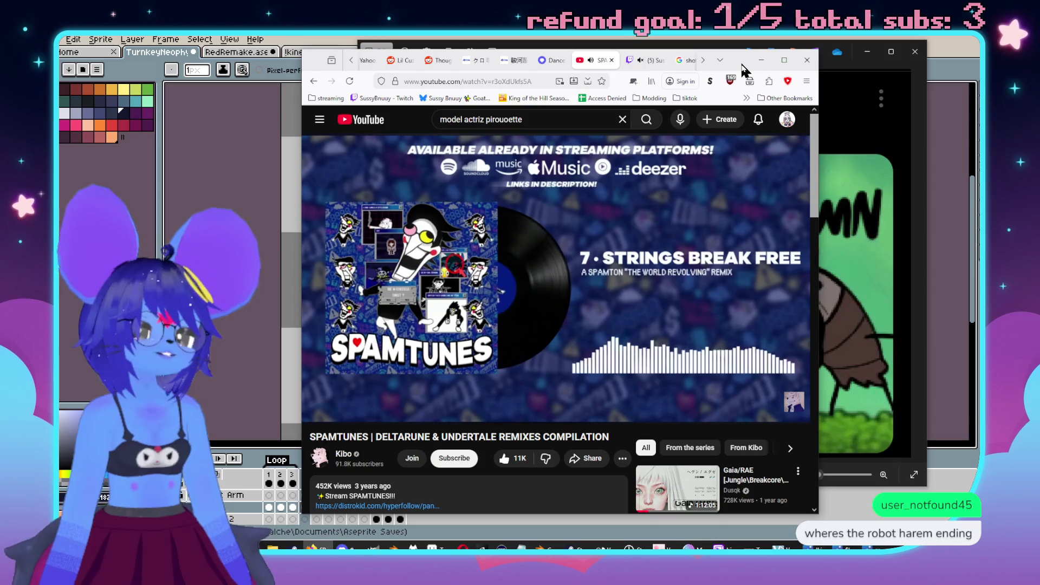
key(alt+Tab)
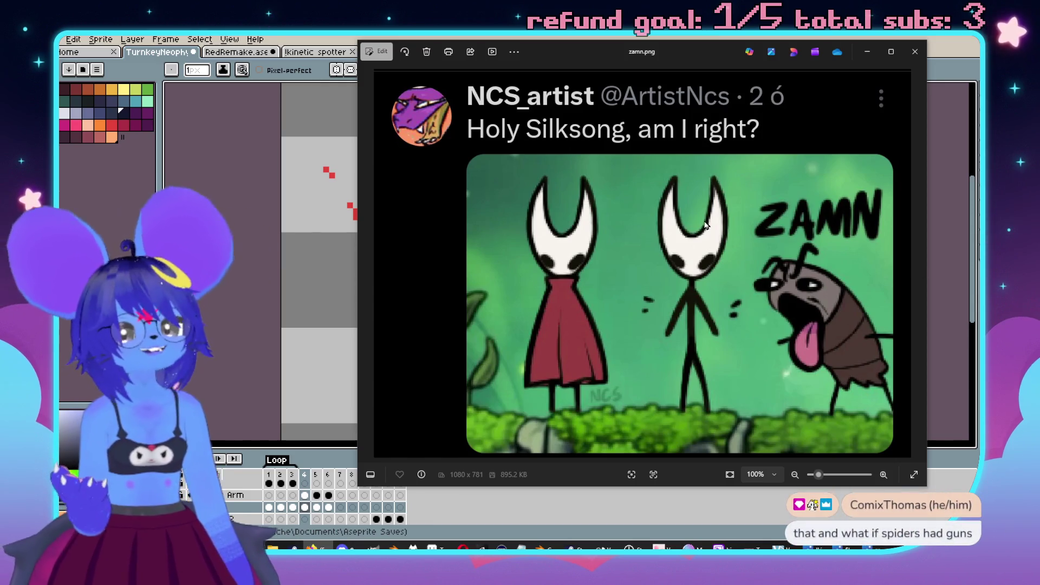
Step: Close the Photos window showing zamn.png
click(914, 52)
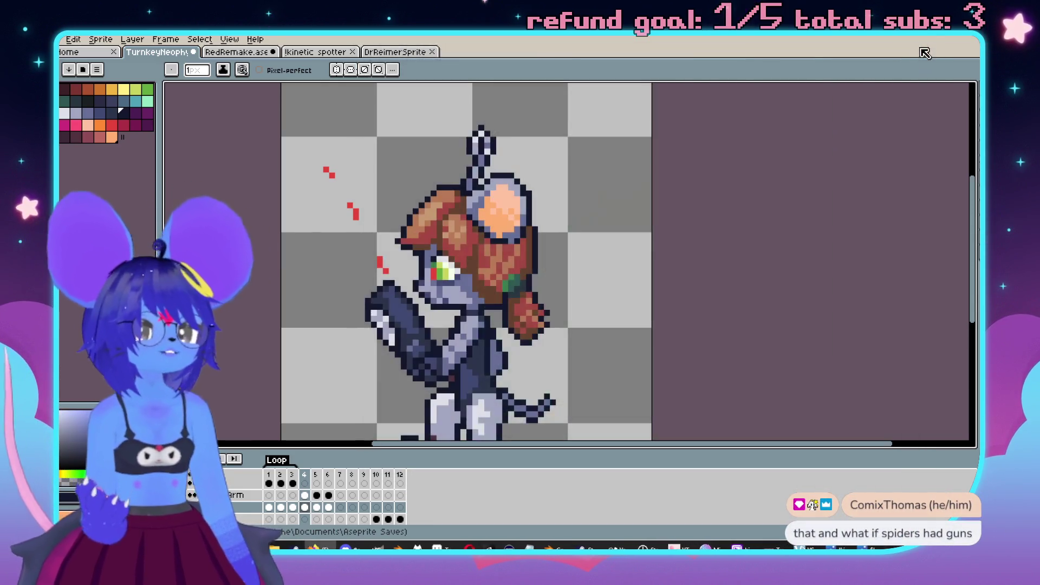
scroll(720, 270, down, 1)
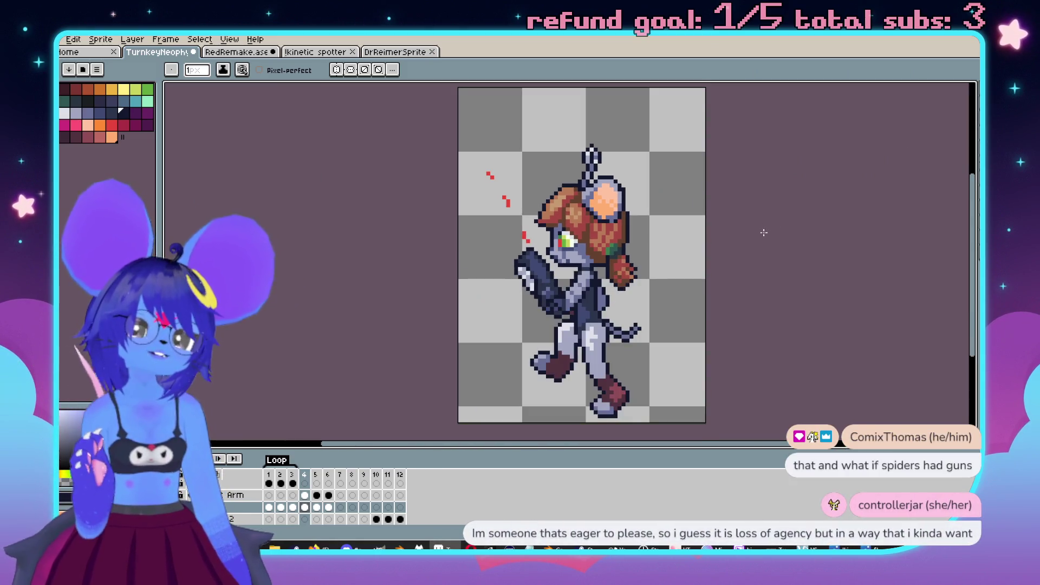
scroll(699, 287, up, 1)
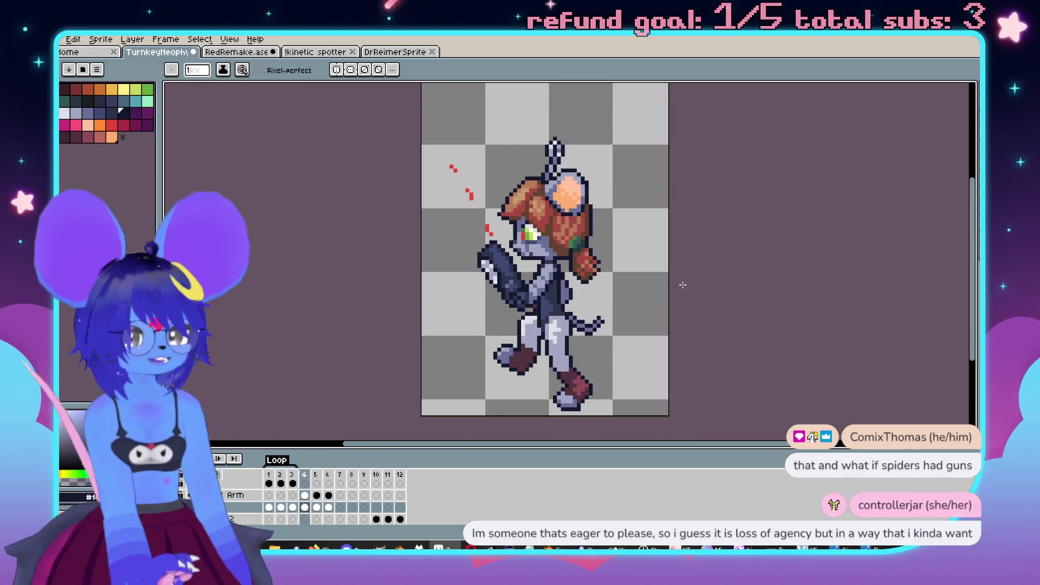
drag(677, 288, 661, 259)
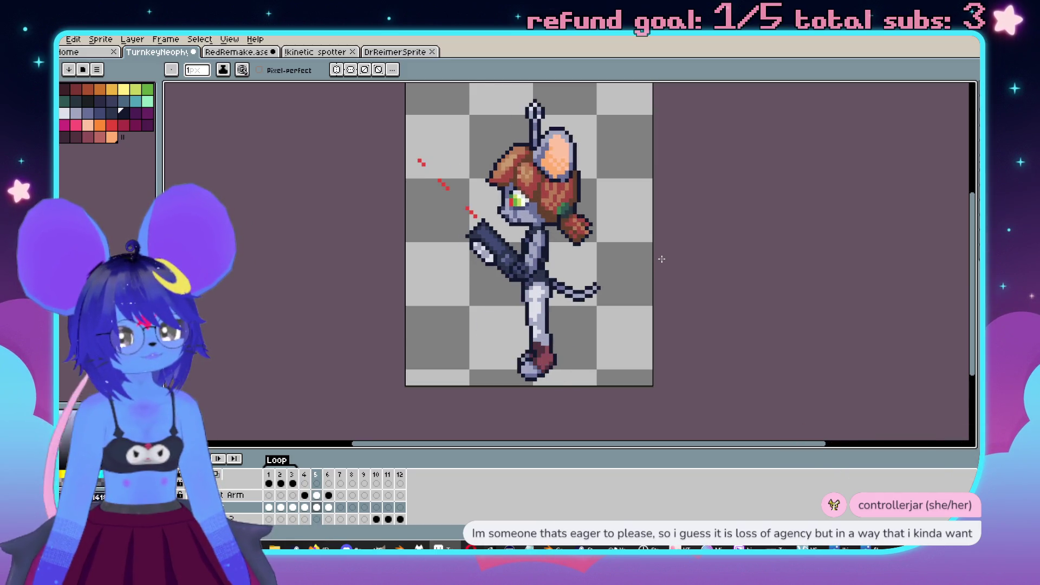
scroll(555, 303, up, 2)
scroll(550, 336, up, 1)
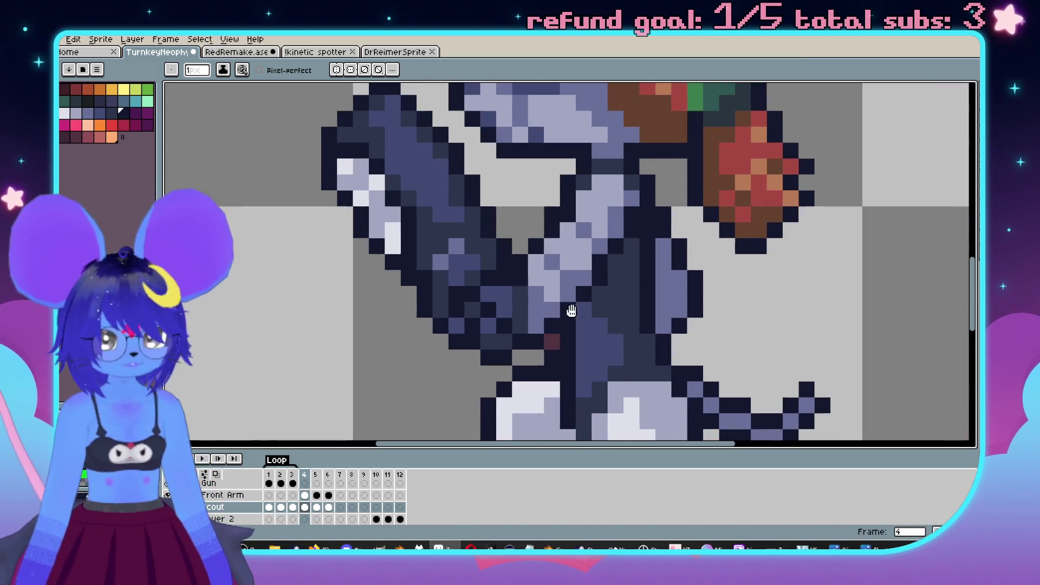
scroll(592, 292, down, 2)
scroll(469, 393, up, 1)
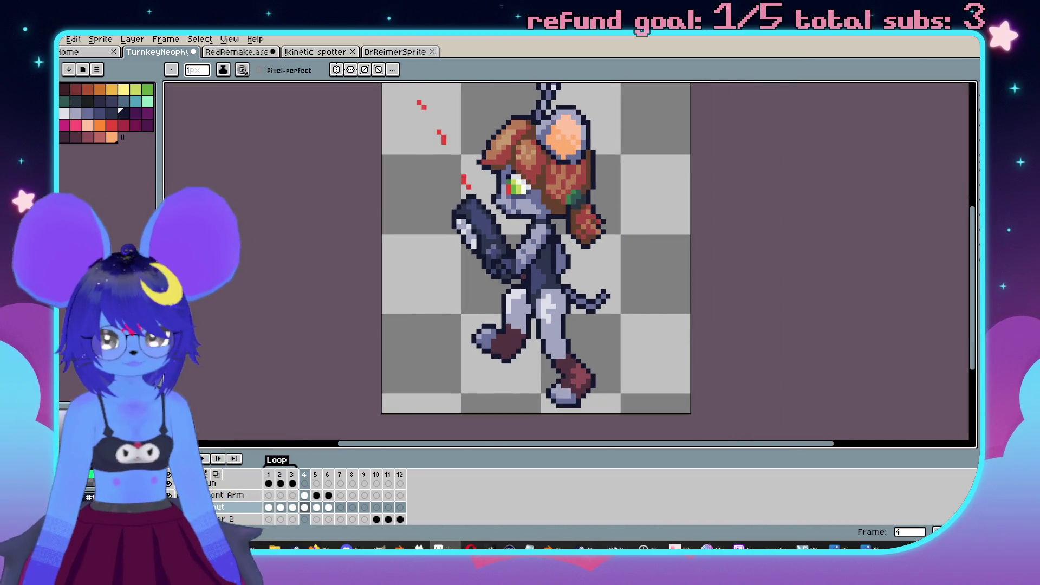
key(Up)
scroll(597, 270, up, 3)
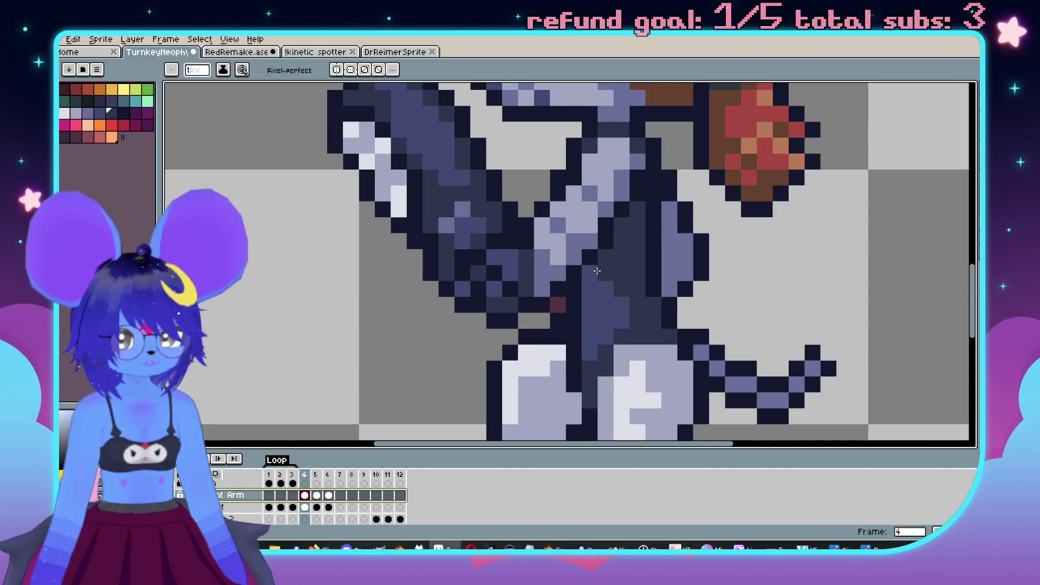
scroll(597, 271, down, 3)
key(Right)
key(Right)
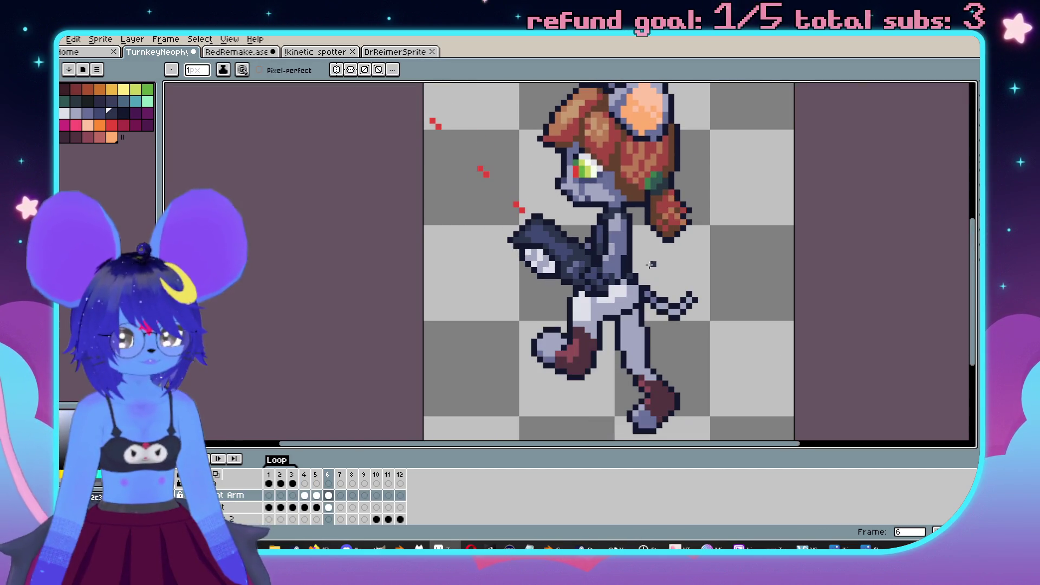
scroll(648, 281, up, 2)
key(Left)
scroll(711, 323, down, 3)
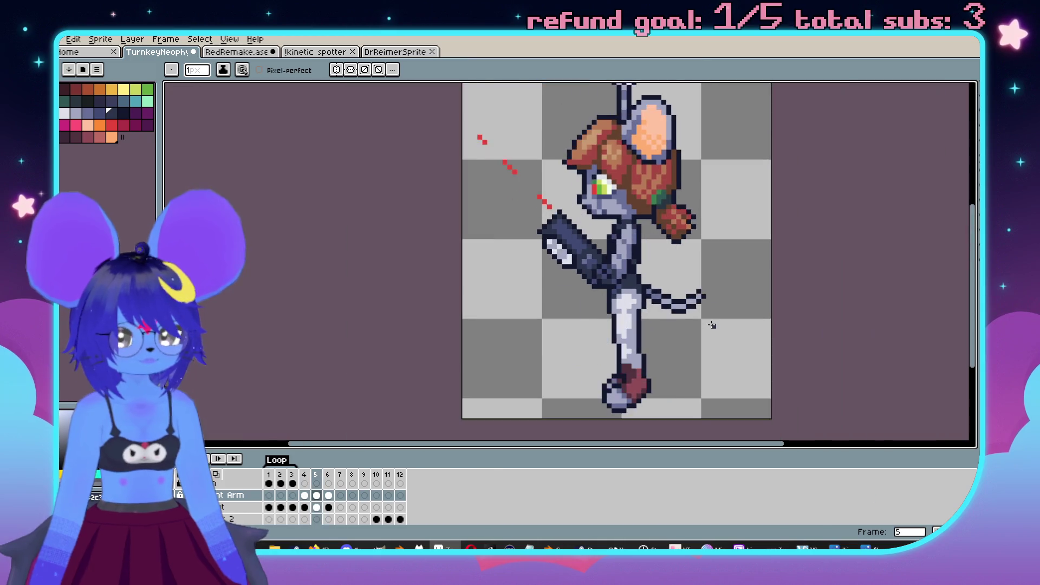
key(Right)
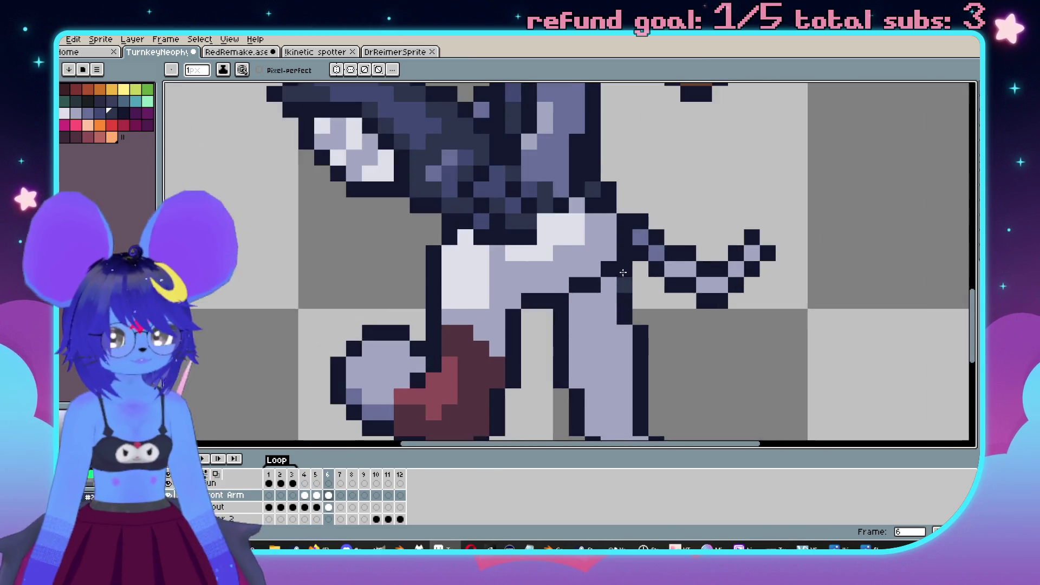
scroll(623, 274, up, 3)
key(i)
click(643, 264)
key(b)
scroll(617, 303, down, 2)
scroll(623, 310, up, 2)
scroll(622, 310, down, 4)
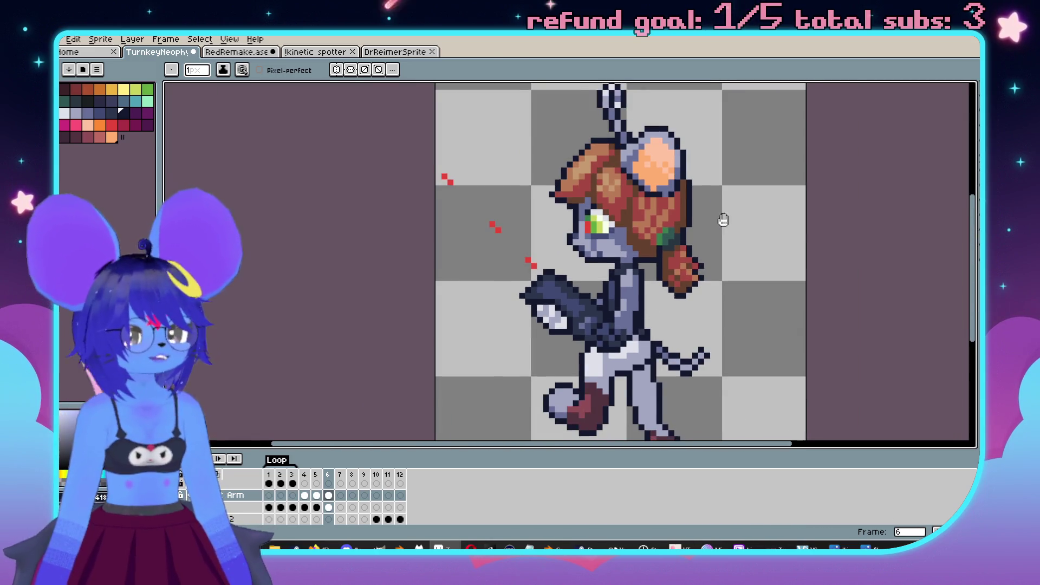
key(Left)
key(Left)
key(Right)
key(Right)
key(Left)
key(Left)
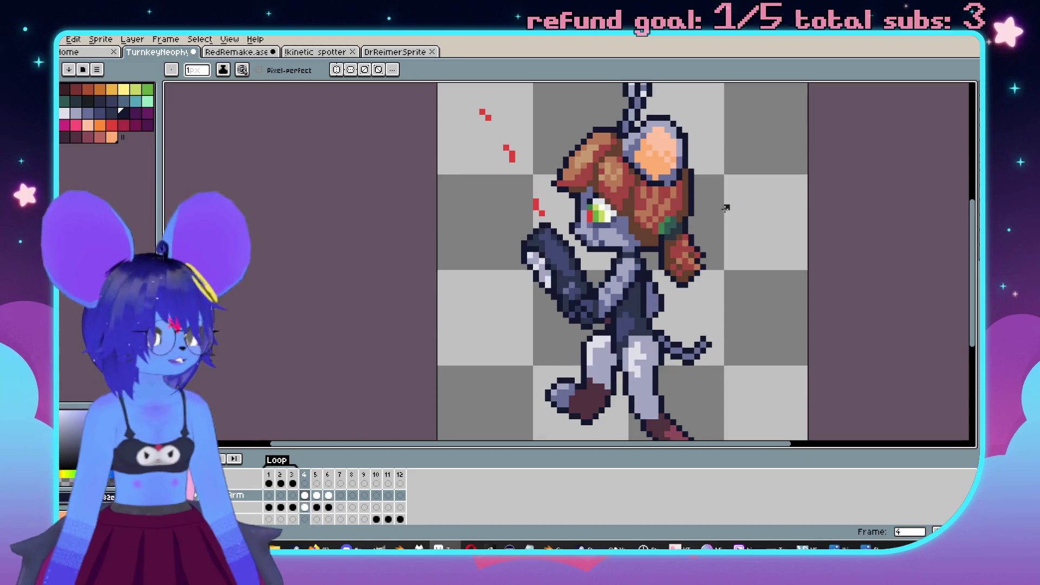
key(Right)
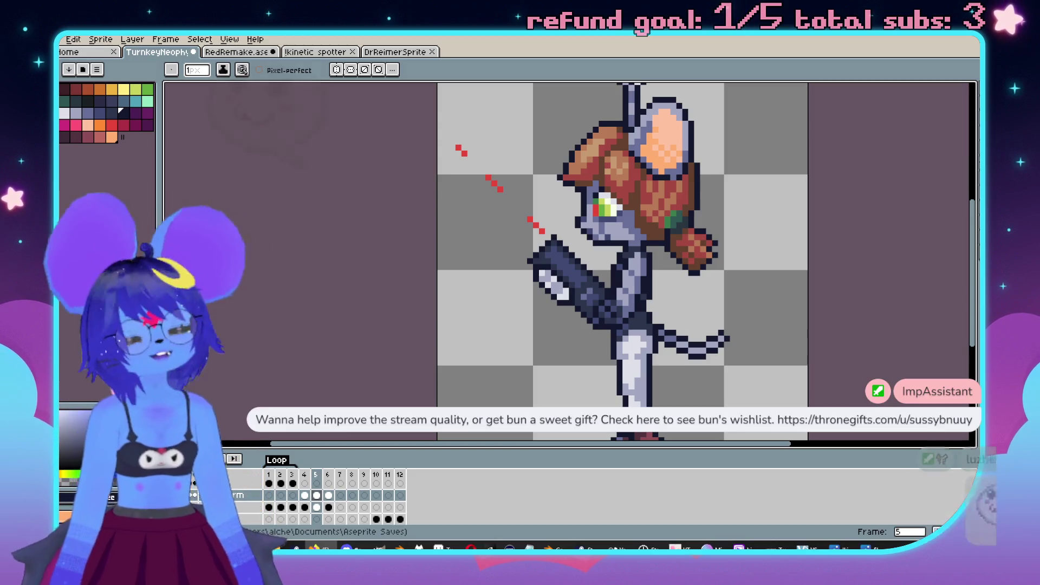
Step: On frame 4, sample the light lavender leg colour and briefly preview the animation
scroll(718, 292, down, 1)
scroll(718, 292, up, 1)
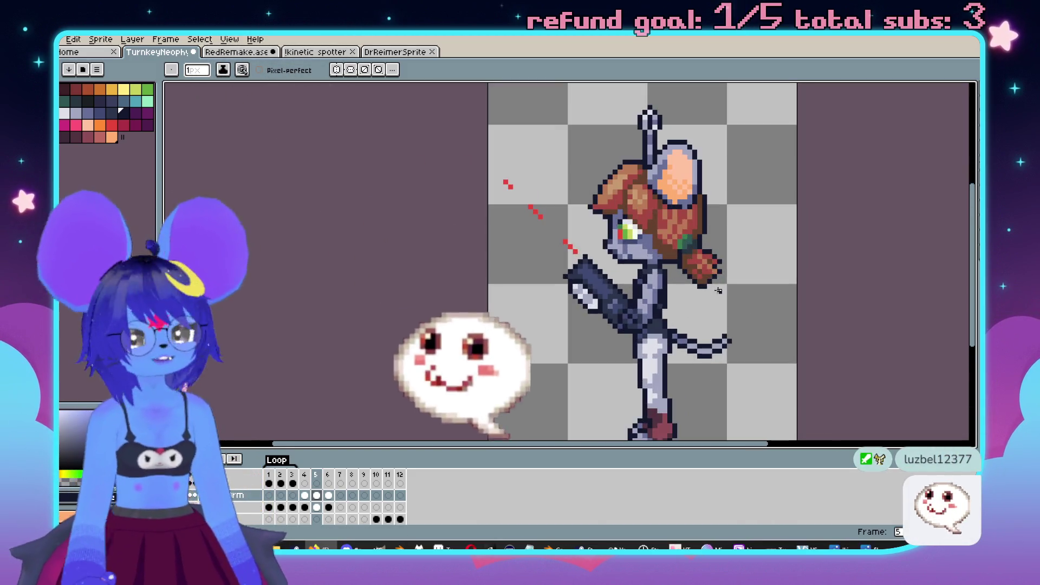
scroll(672, 232, down, 2)
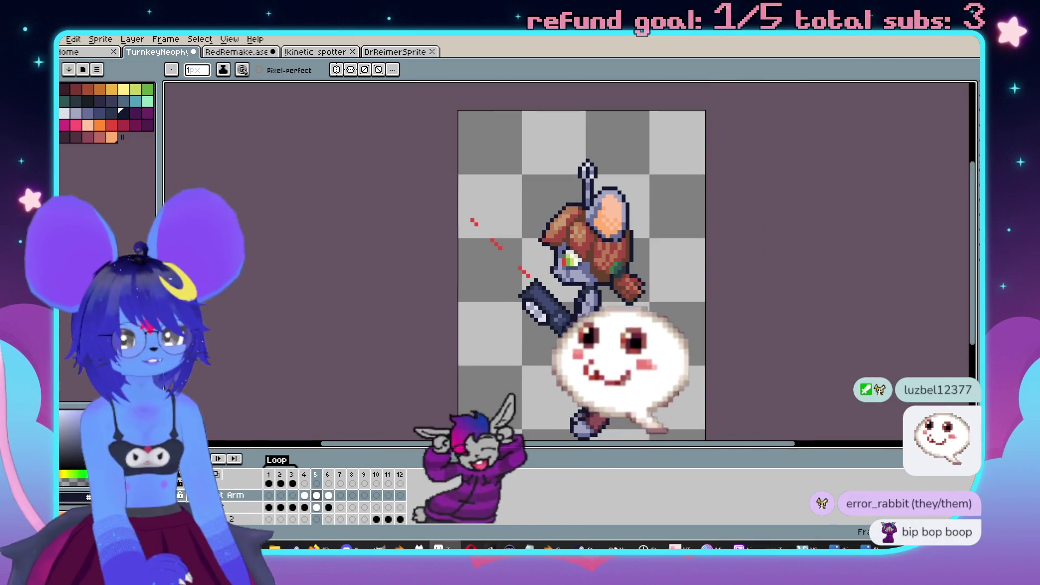
drag(672, 231, 676, 201)
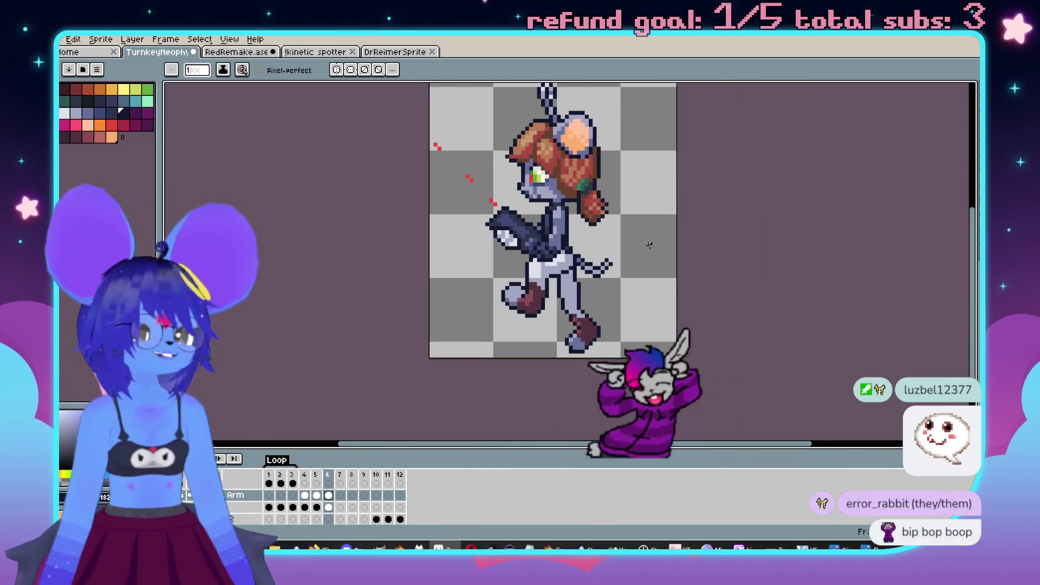
key(comma)
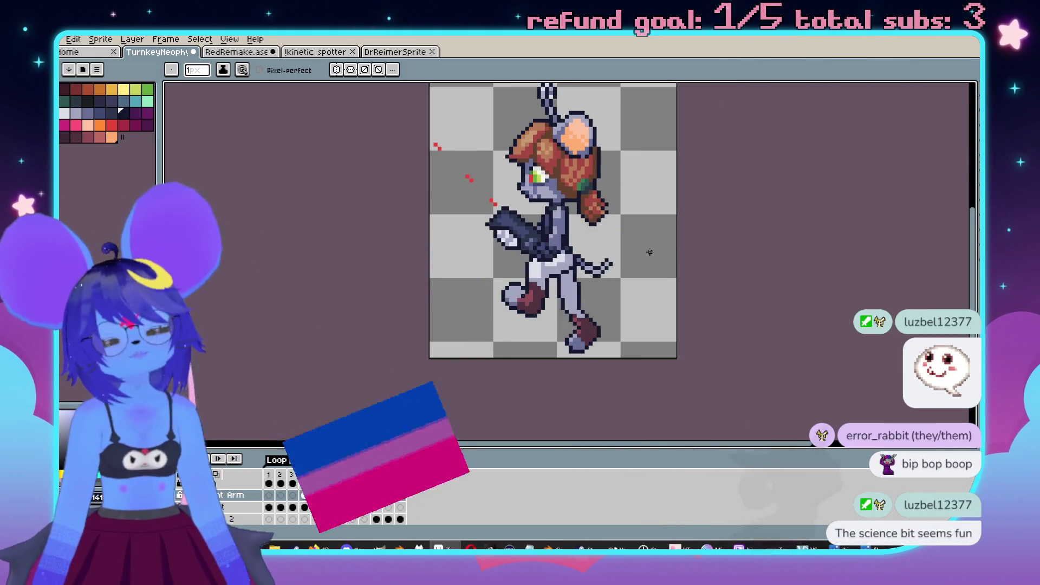
scroll(649, 253, up, 3)
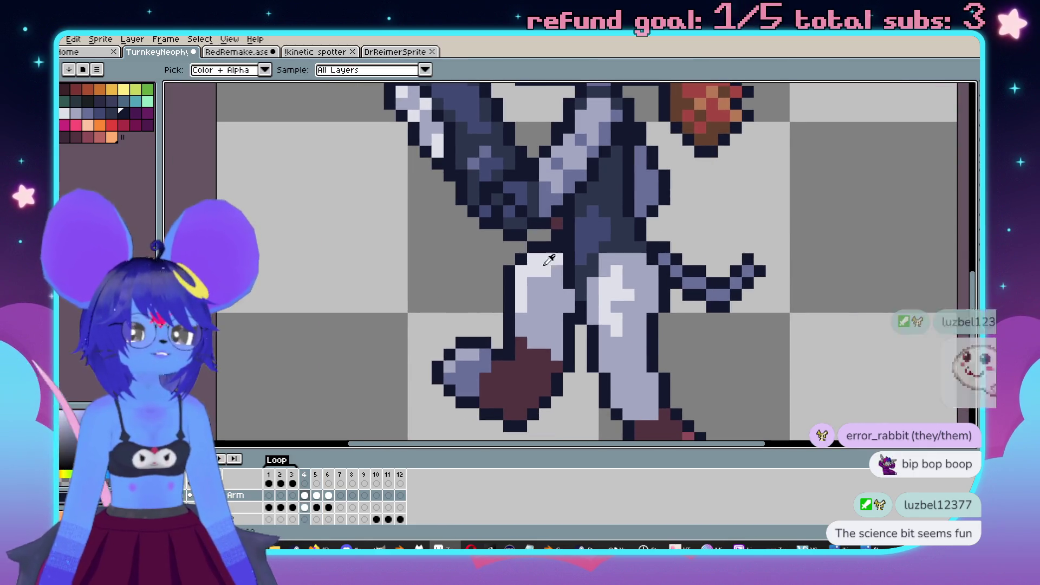
alt+click(536, 277)
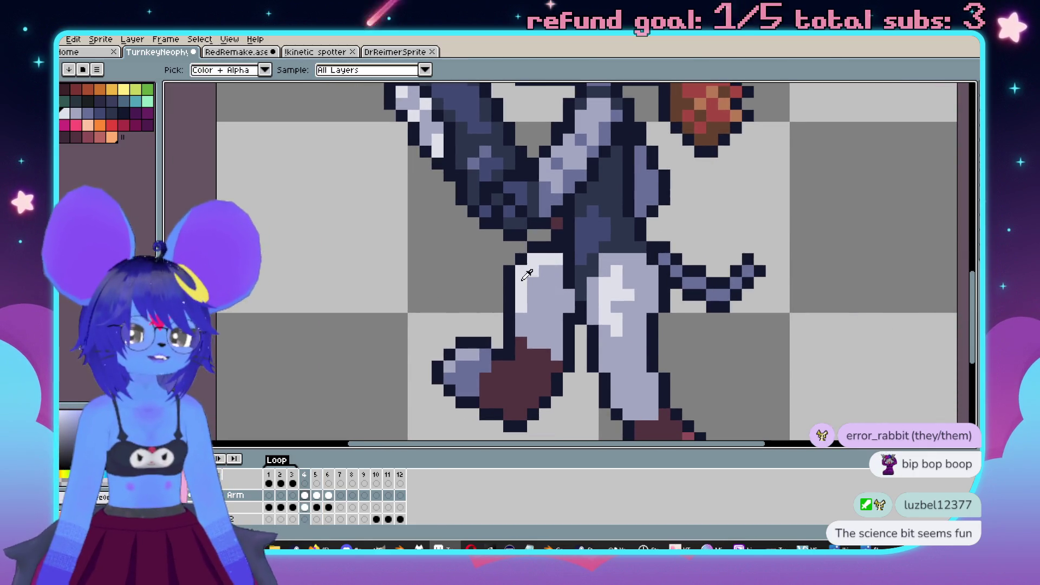
scroll(630, 345, down, 2)
key(Return)
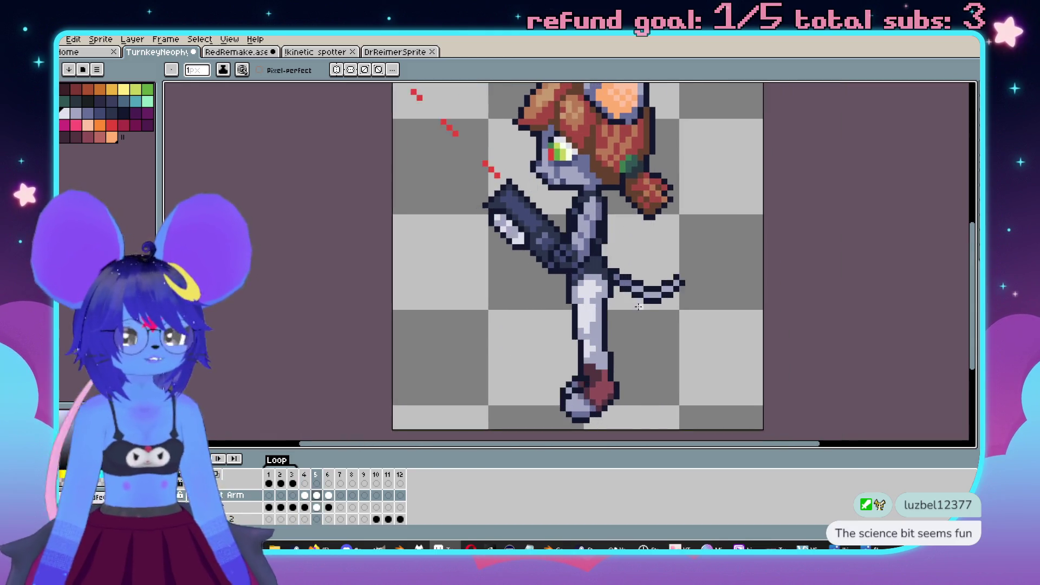
key(Return)
scroll(634, 295, up, 3)
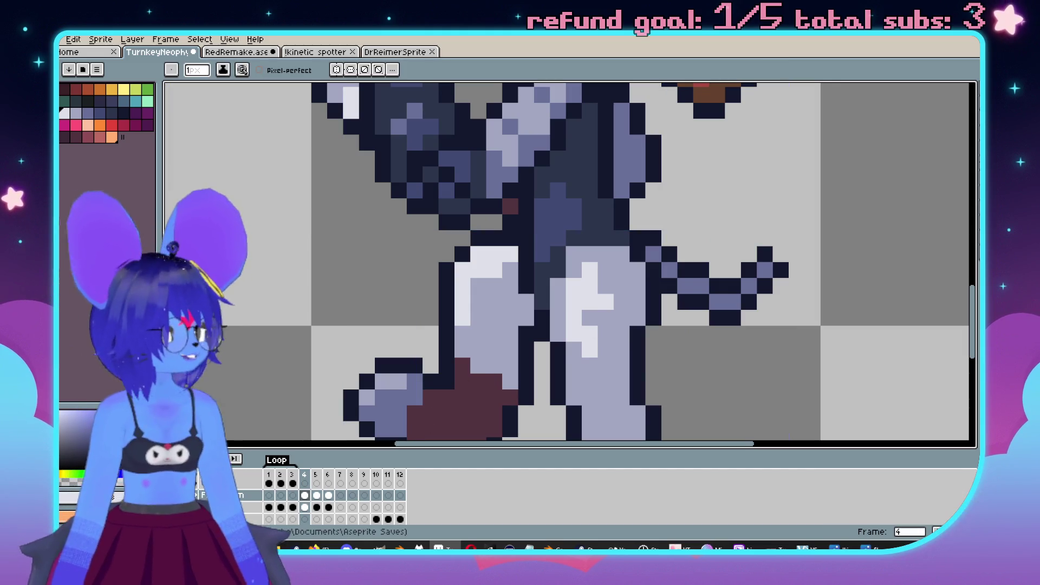
scroll(615, 269, down, 1)
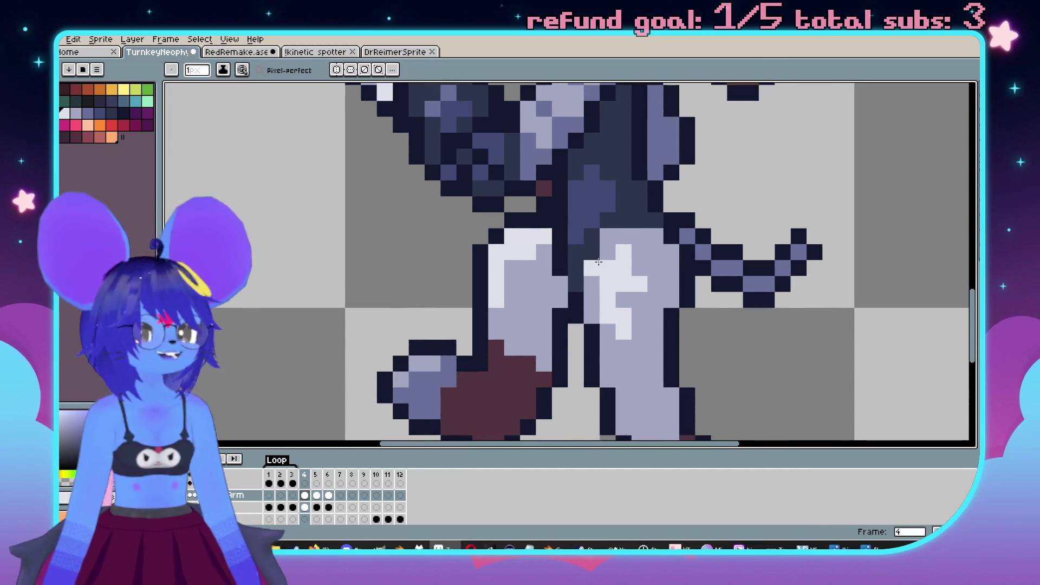
scroll(595, 260, down, 3)
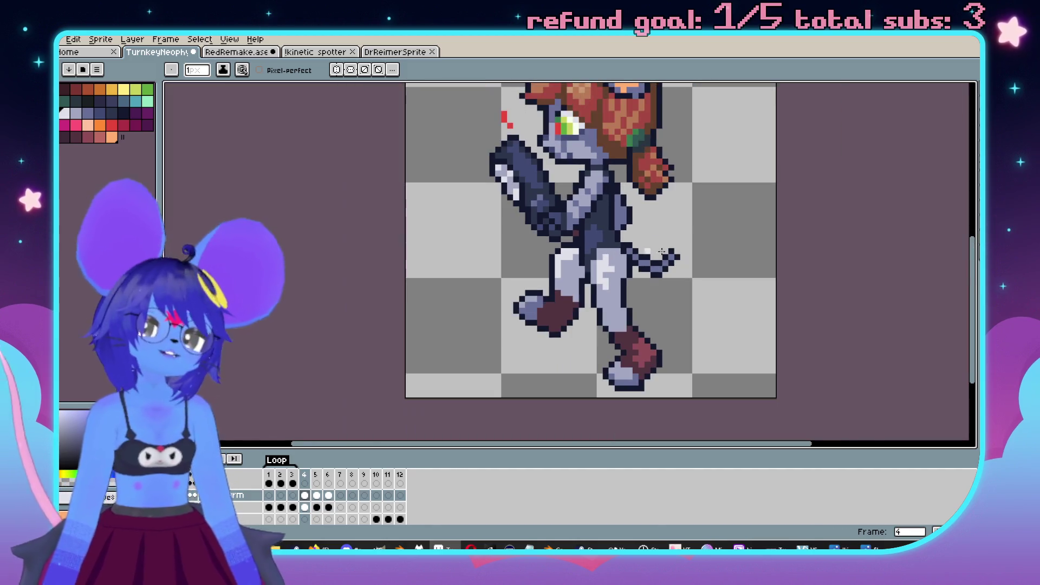
scroll(592, 262, up, 1)
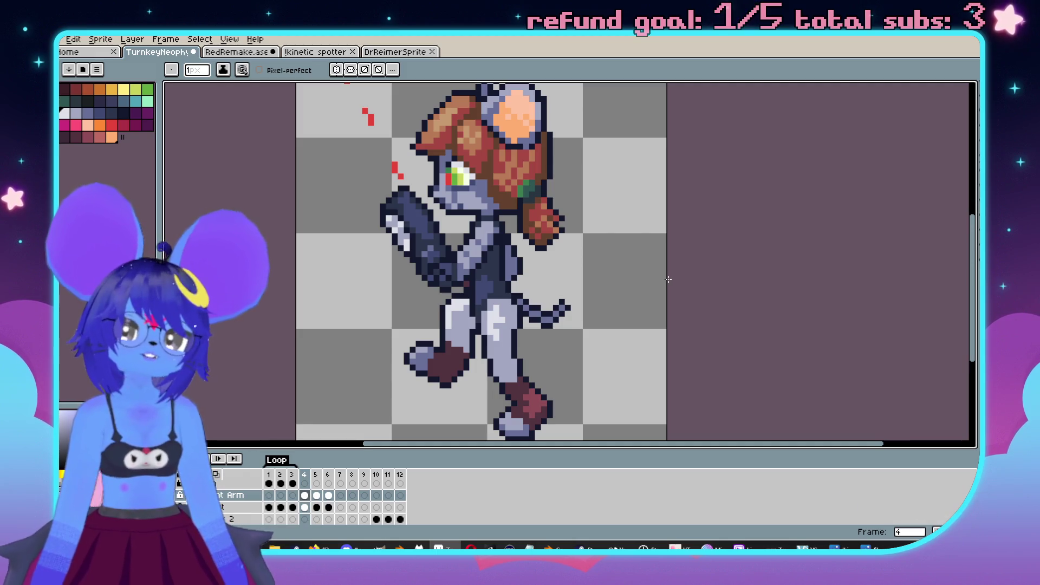
scroll(675, 226, down, 2)
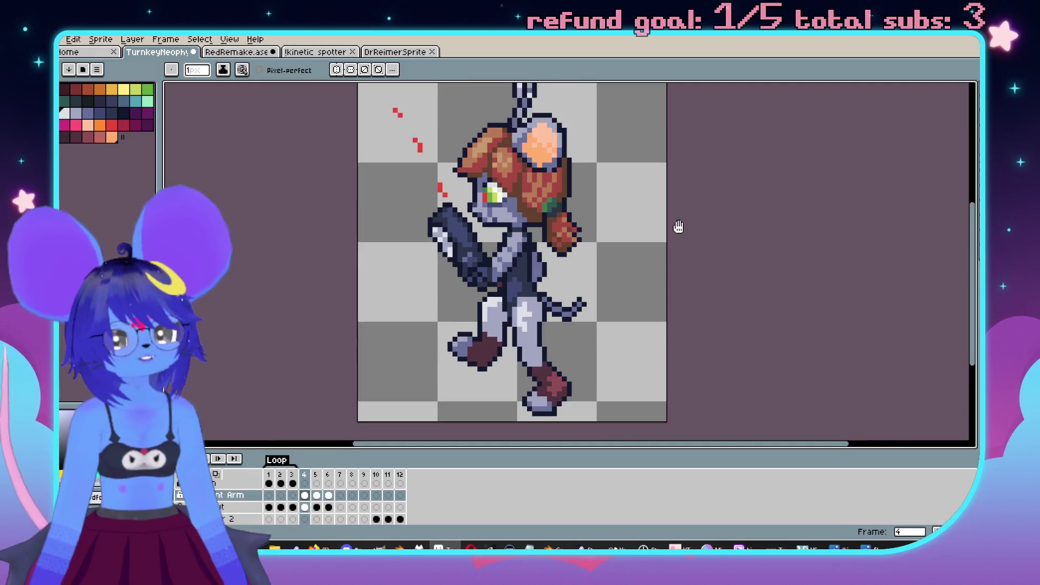
Step: Paste the frame 5 Scout pose into frame 8 and mirror it horizontally
scroll(684, 171, up, 1)
key(Return)
scroll(714, 230, down, 1)
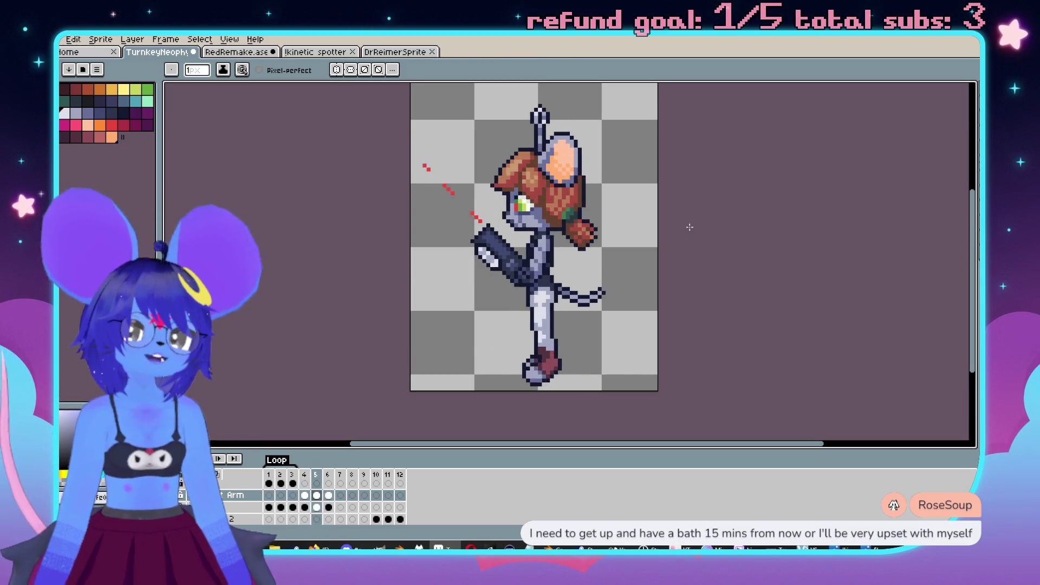
key(Return)
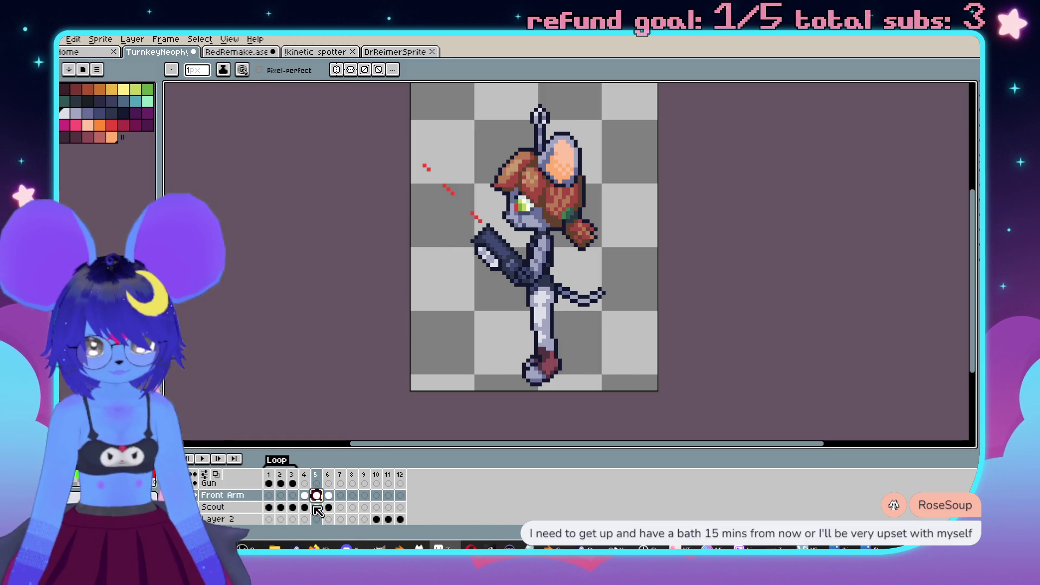
click(318, 507)
click(353, 507)
key(ctrl+v)
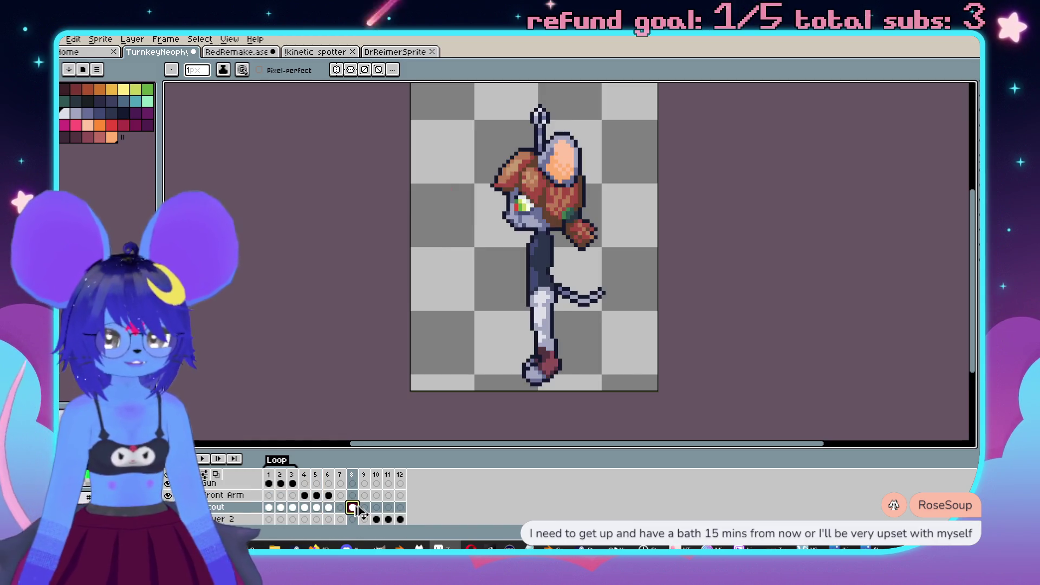
key(shift+h)
Step: Mirror the Scout sprite horizontally on frames 7 and 9
scroll(657, 246, down, 2)
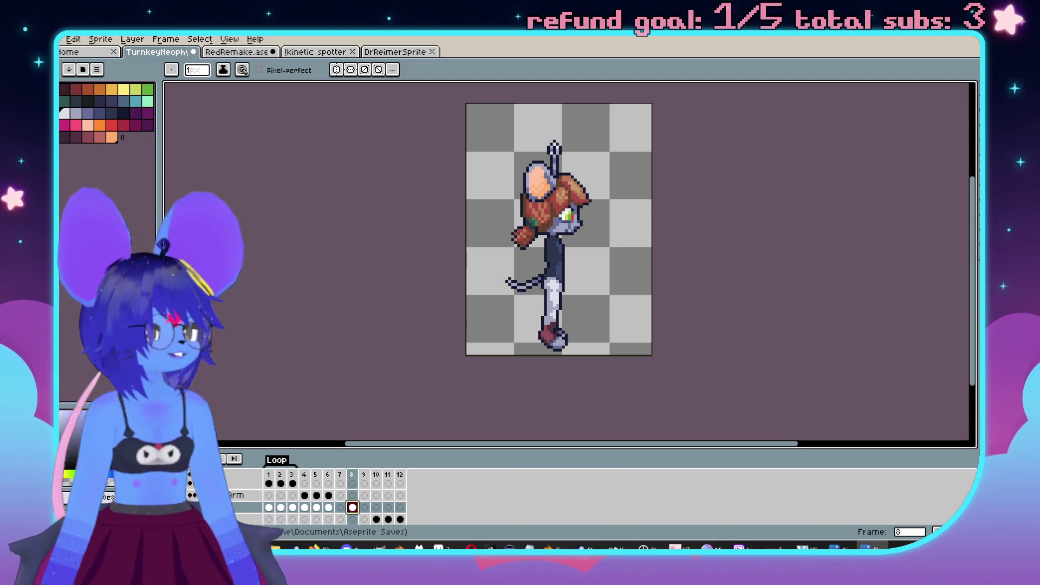
click(305, 507)
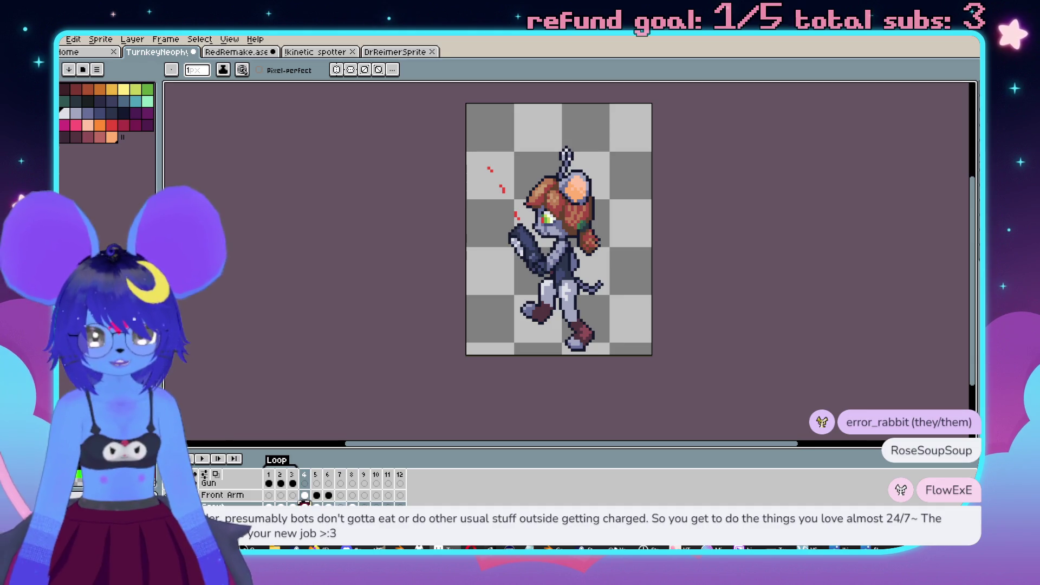
click(340, 505)
key(shift+h)
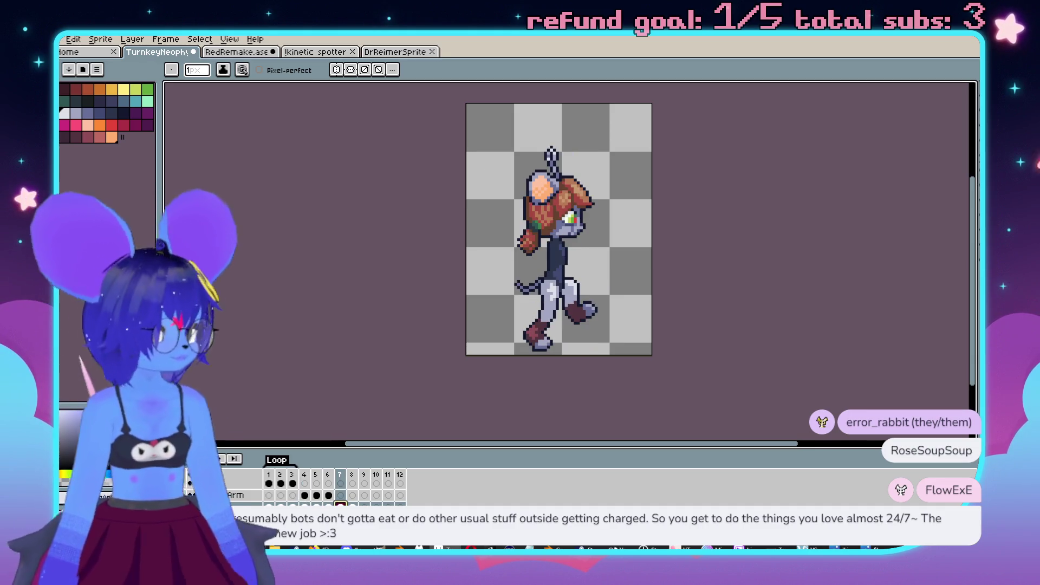
click(329, 505)
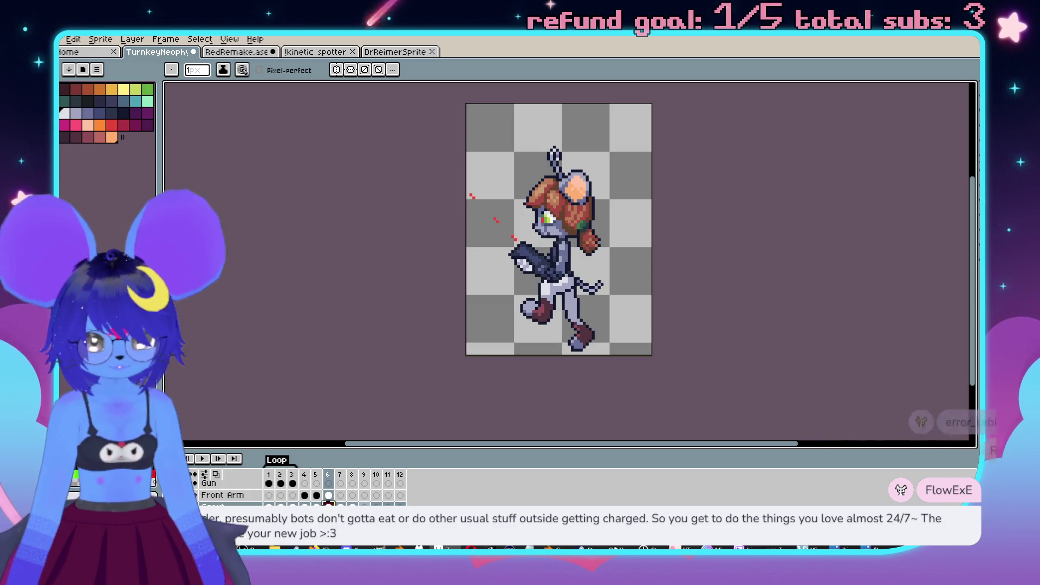
click(364, 504)
key(shift+h)
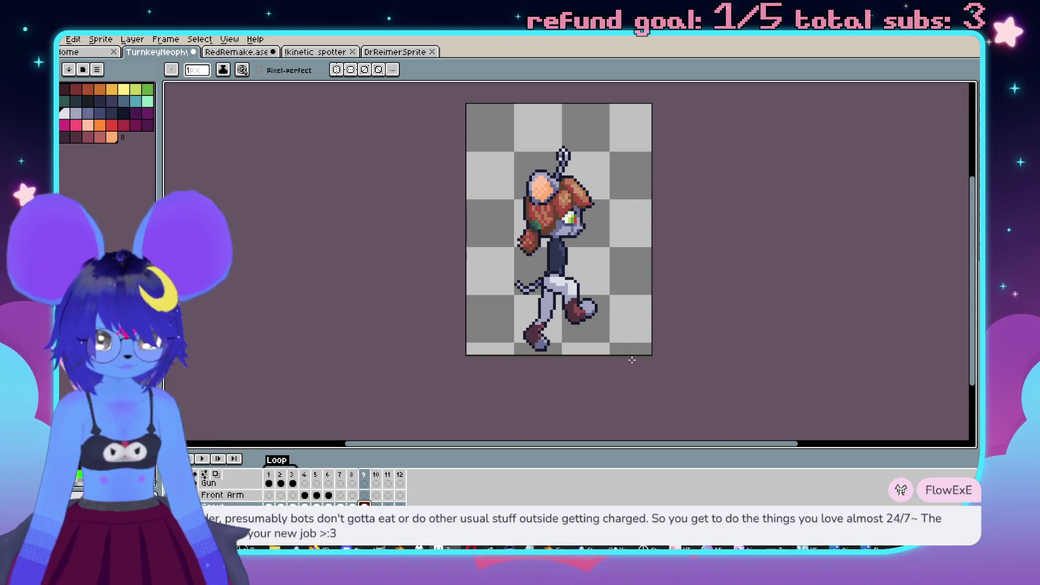
scroll(686, 304, up, 2)
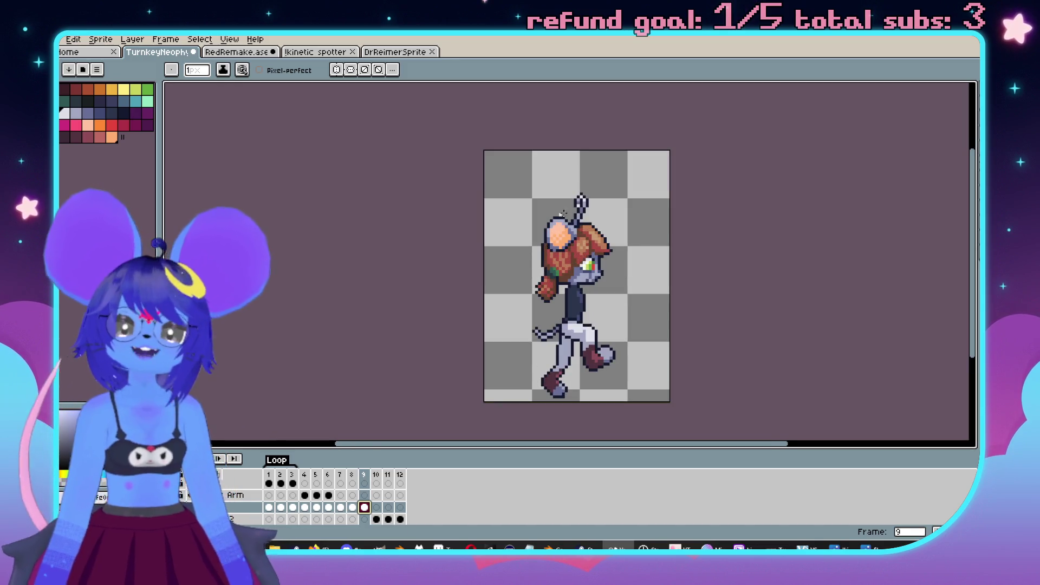
Step: Pan and zoom to recentre the sprite while reviewing the mirrored walk-cycle frames
drag(582, 180, 519, 151)
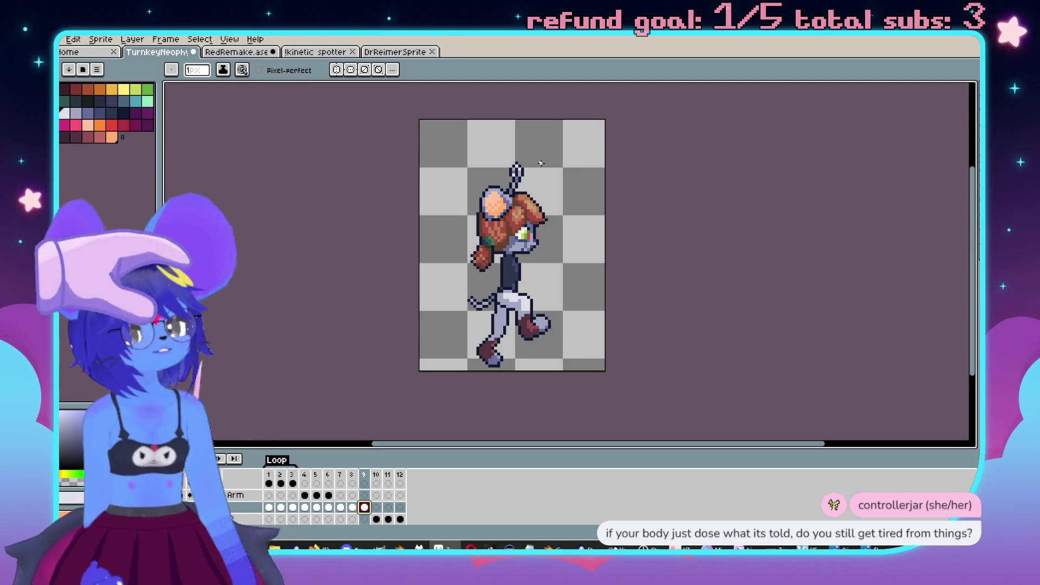
scroll(573, 267, down, 3)
scroll(573, 267, up, 3)
mouse_move(573, 267)
mouse_down()
mouse_move(661, 249)
mouse_move(627, 294)
mouse_up()
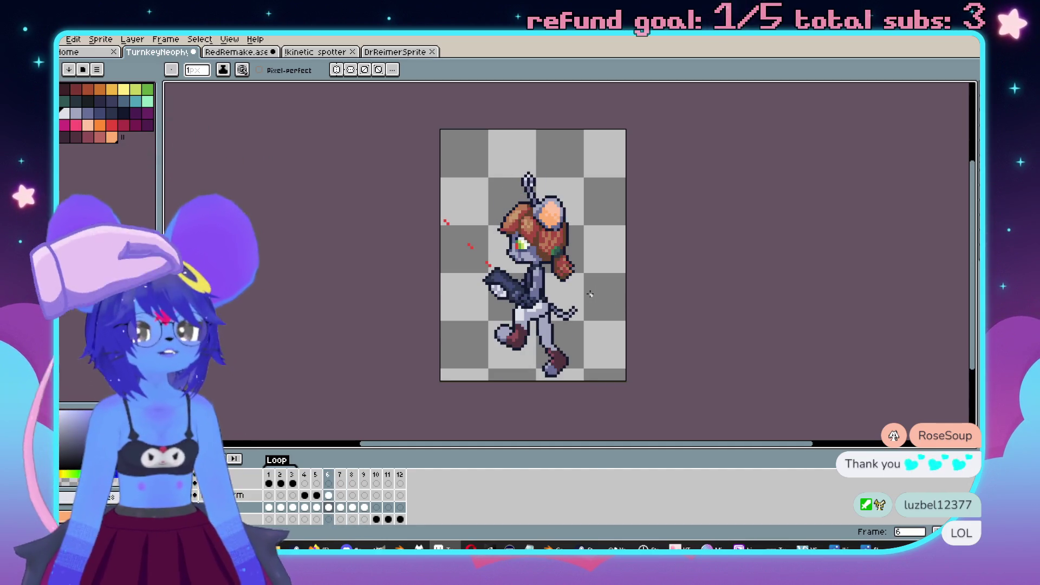
drag(575, 287, 591, 276)
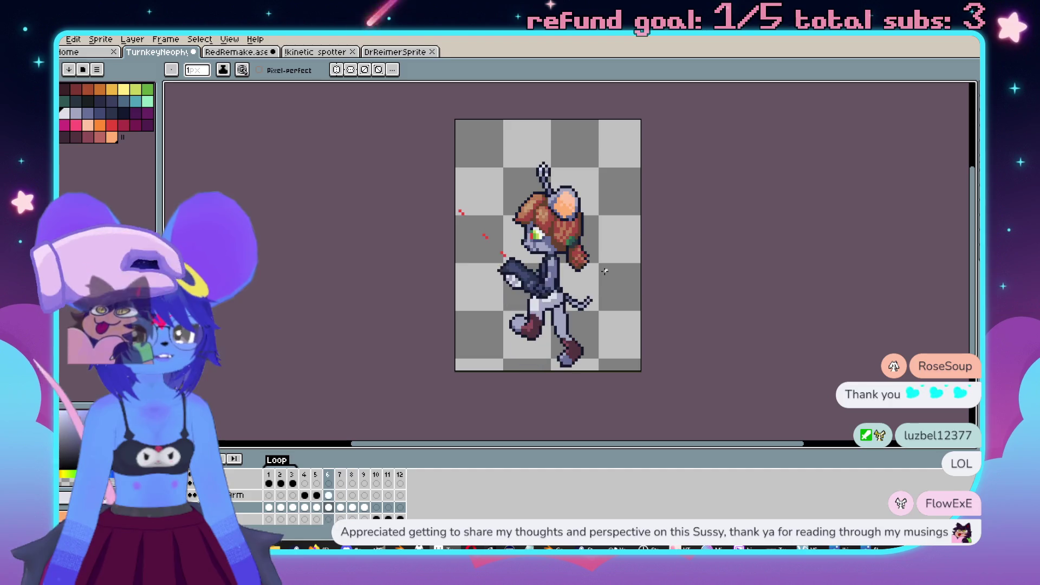
scroll(547, 257, up, 3)
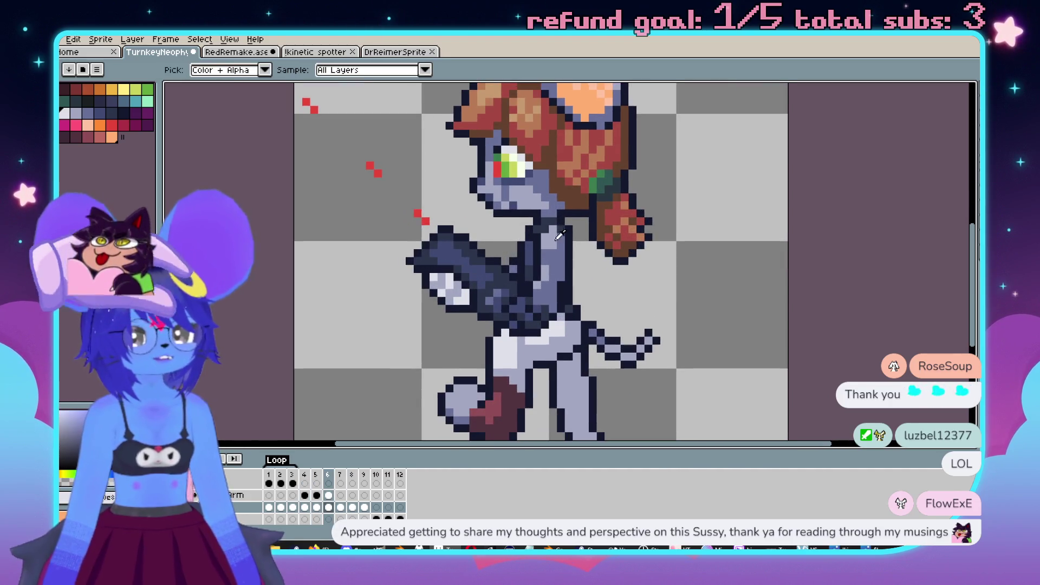
scroll(545, 244, up, 2)
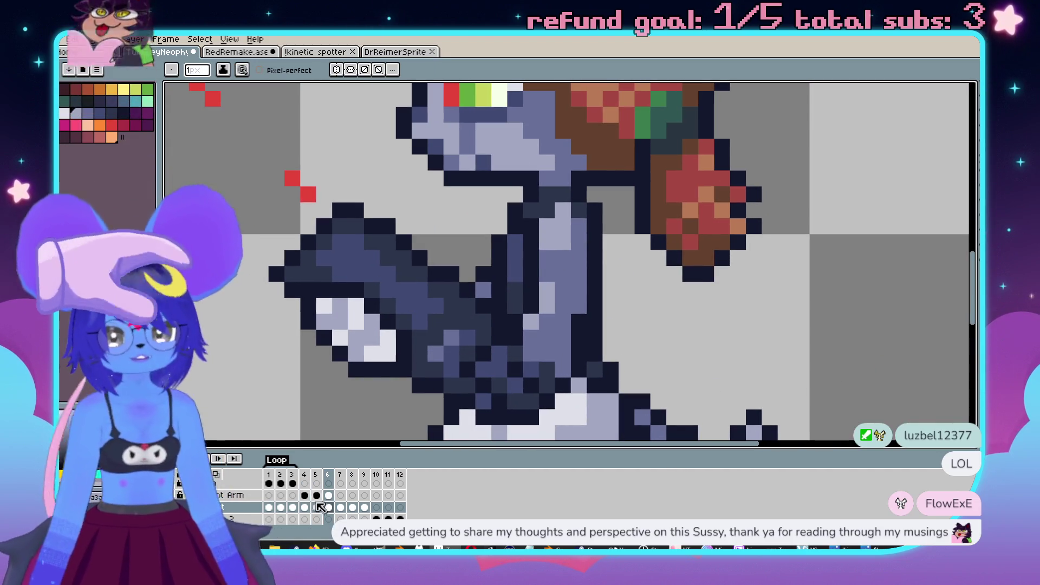
click(327, 496)
scroll(685, 350, up, 2)
scroll(636, 281, down, 2)
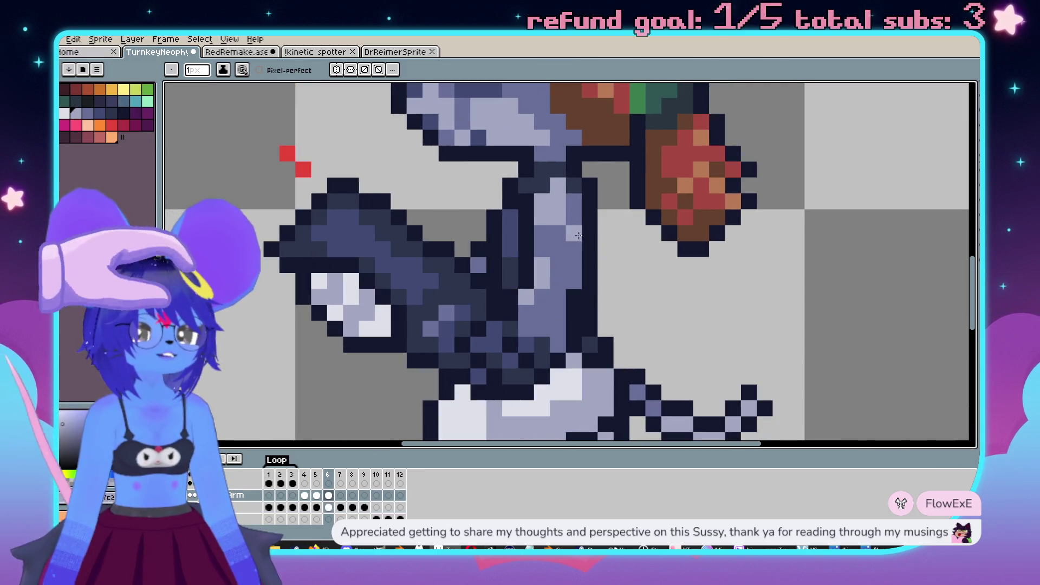
scroll(749, 265, down, 2)
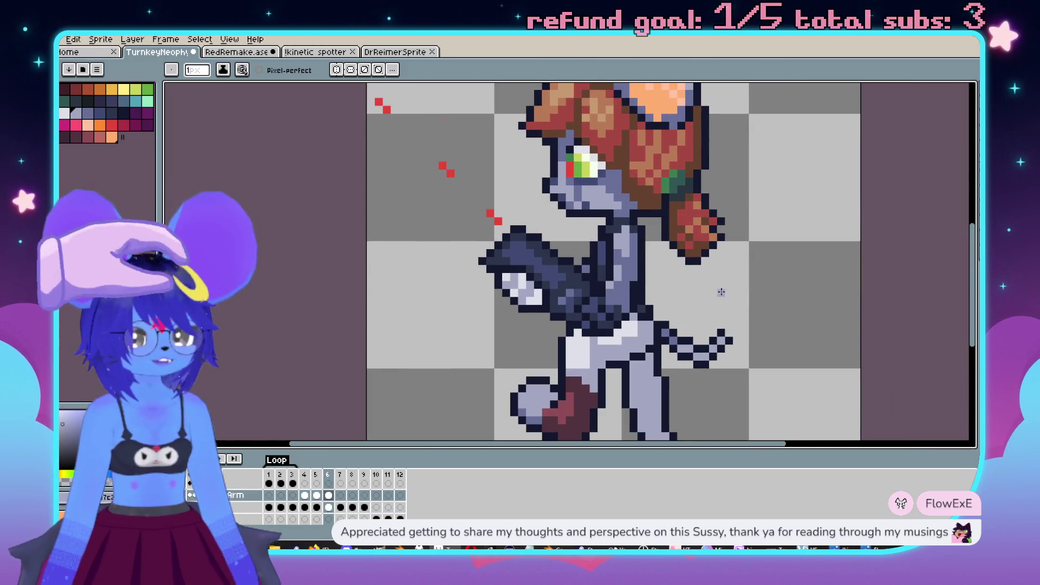
key(Left)
key(Right)
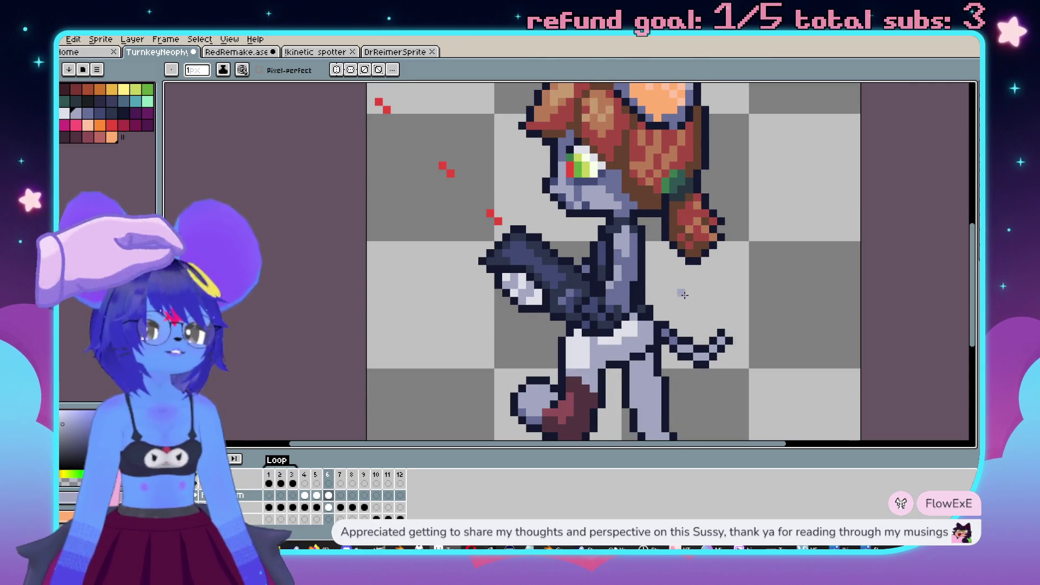
key(Left)
key(Right)
scroll(645, 309, up, 1)
key(Left)
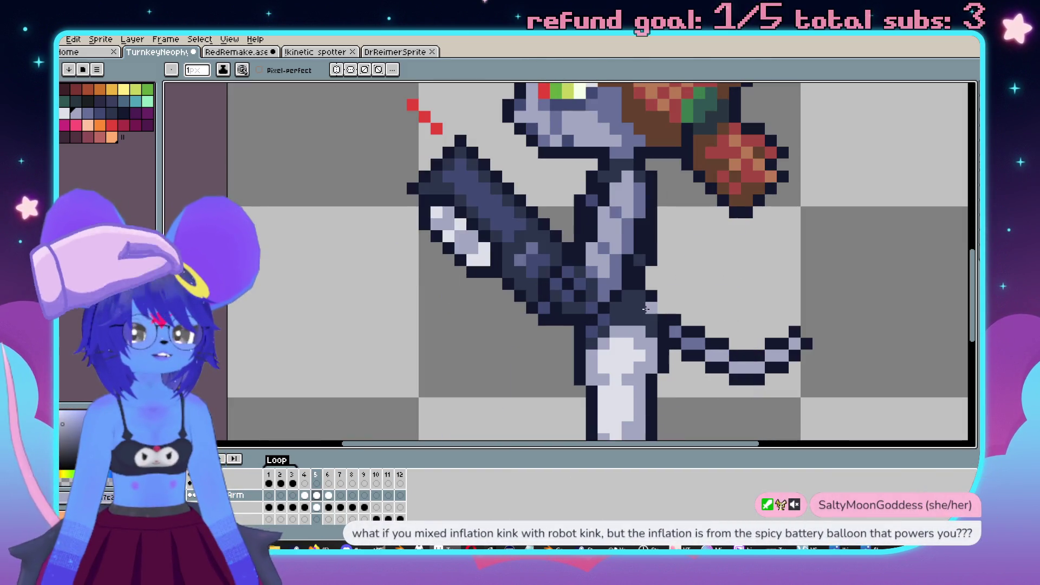
key(Right)
scroll(607, 289, down, 3)
key(Left)
key(Right)
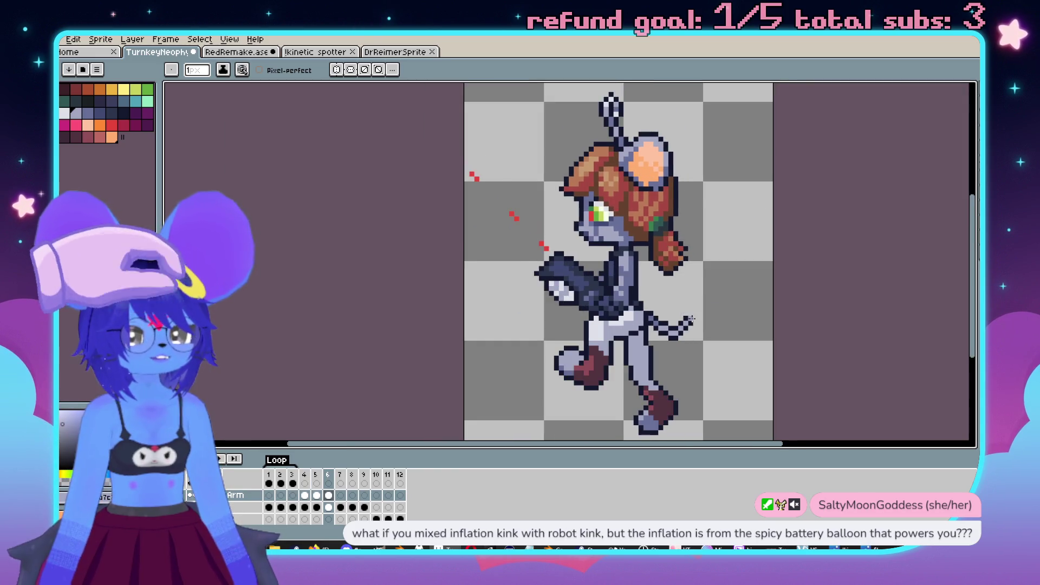
key(Left)
key(Right)
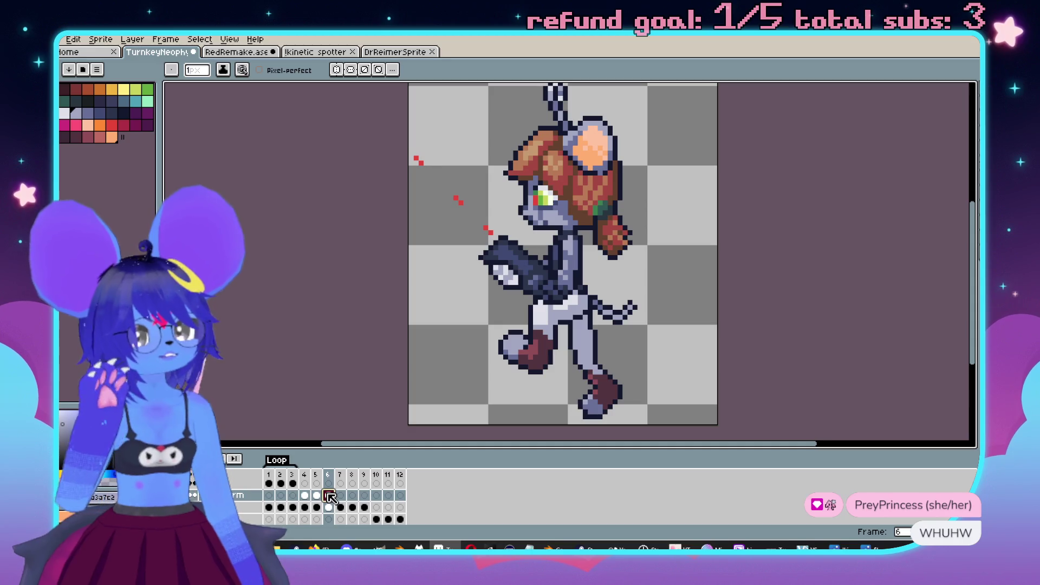
drag(585, 193, 574, 326)
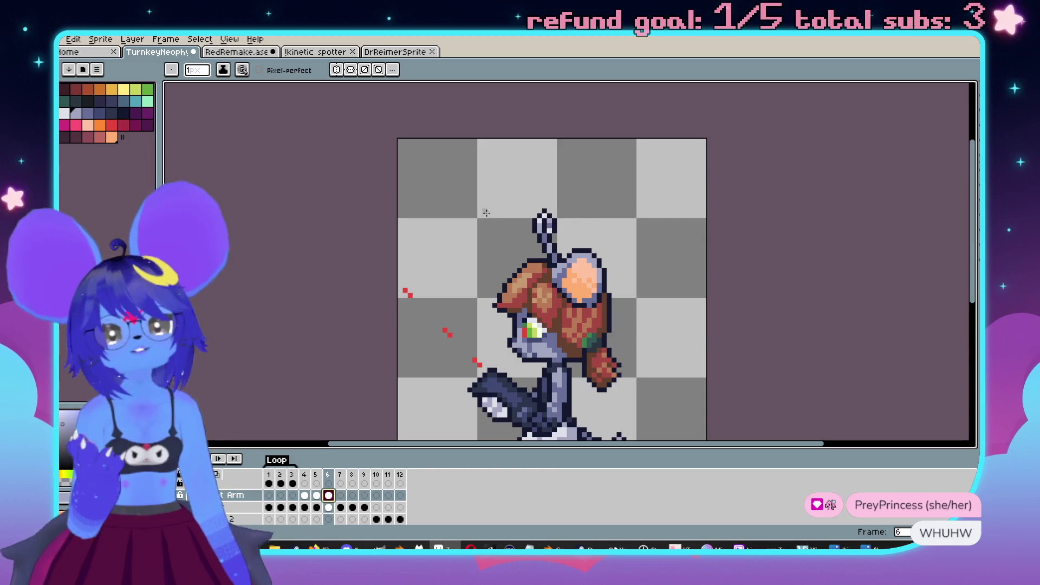
scroll(486, 213, up, 1)
drag(464, 229, 446, 328)
alt+click(548, 344)
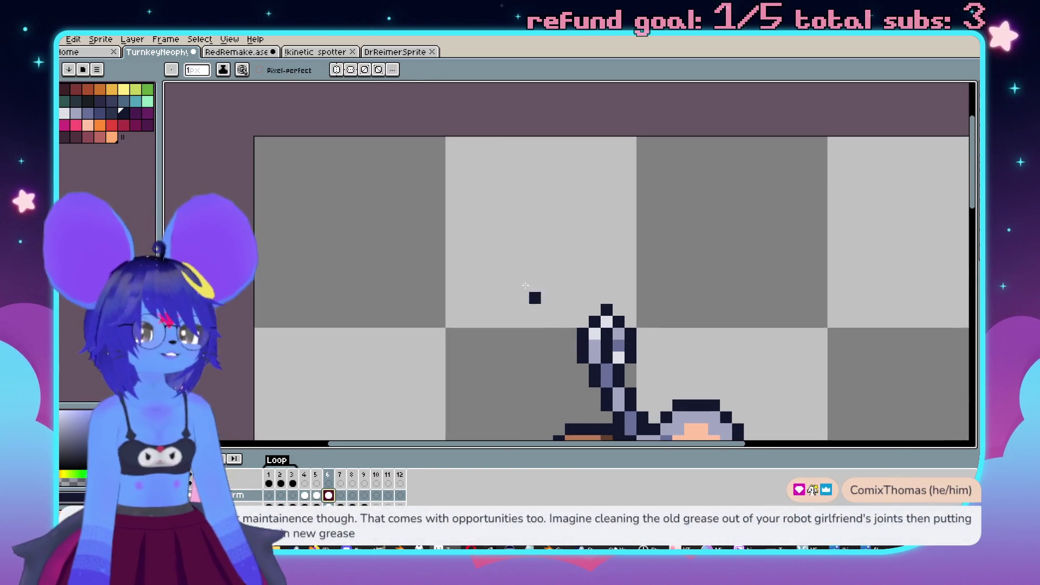
drag(295, 176, 230, 172)
scroll(313, 226, down, 1)
mouse_move(301, 146)
mouse_down()
mouse_move(333, 279)
mouse_move(347, 173)
mouse_move(406, 227)
mouse_move(447, 164)
mouse_move(466, 239)
mouse_up()
click(523, 128)
mouse_move(523, 146)
mouse_down()
mouse_move(523, 206)
mouse_move(627, 175)
mouse_move(634, 232)
mouse_up()
mouse_move(661, 213)
mouse_down()
mouse_move(687, 213)
mouse_move(710, 247)
mouse_move(758, 196)
mouse_up()
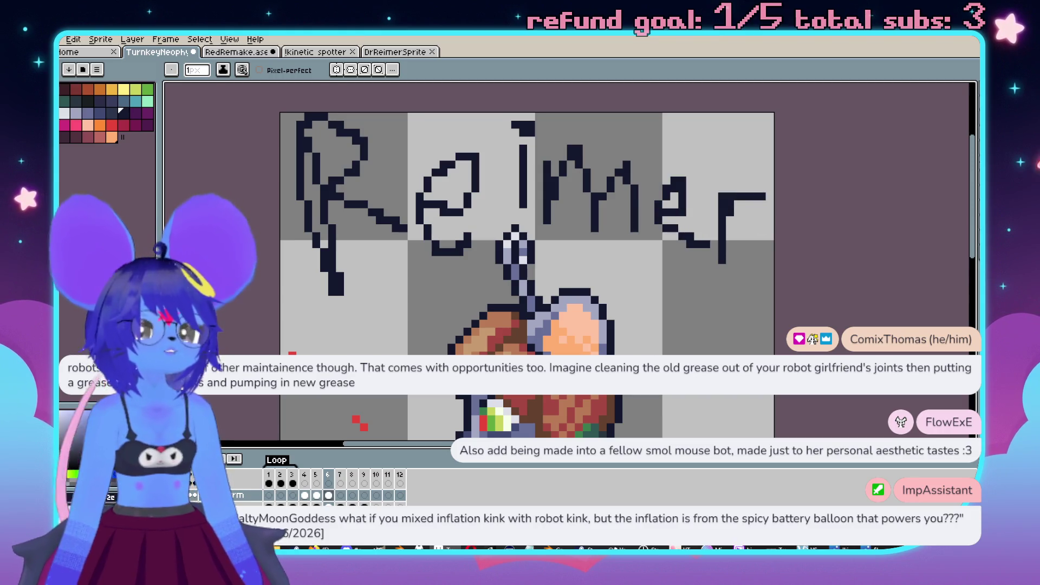
key(ctrl+z)
key(ctrl+z)
key(ctrl+z)
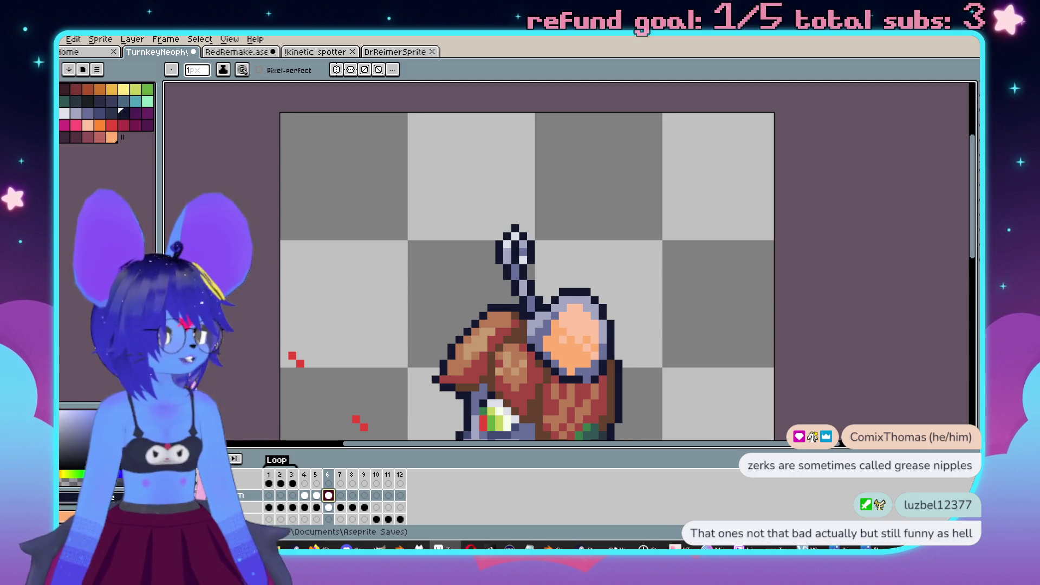
Step: Select the Front Arm cel on frame 9 and flip the gun arm horizontally
scroll(611, 260, down, 1)
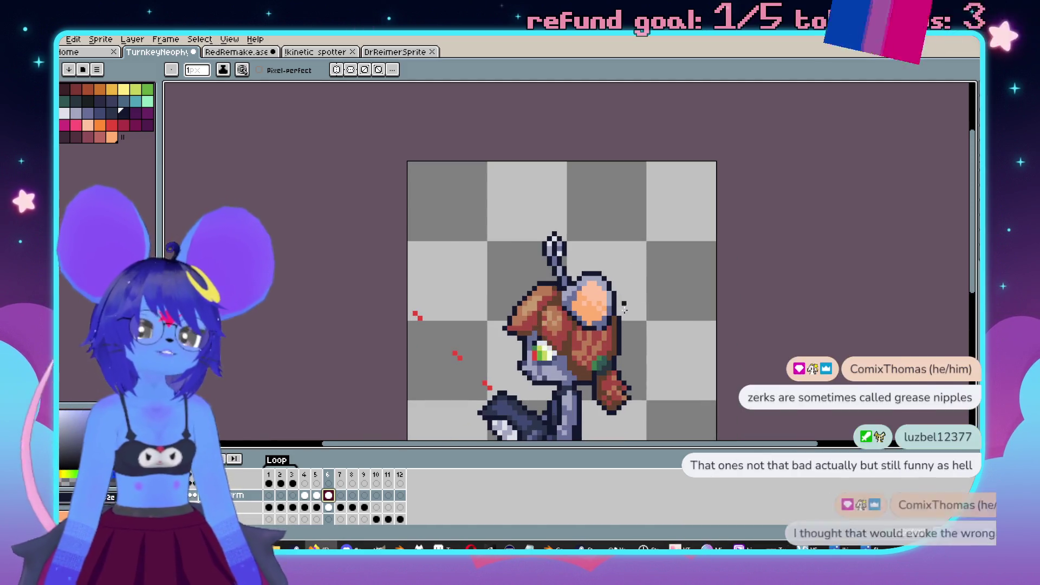
drag(656, 338, 601, 261)
scroll(602, 261, down, 2)
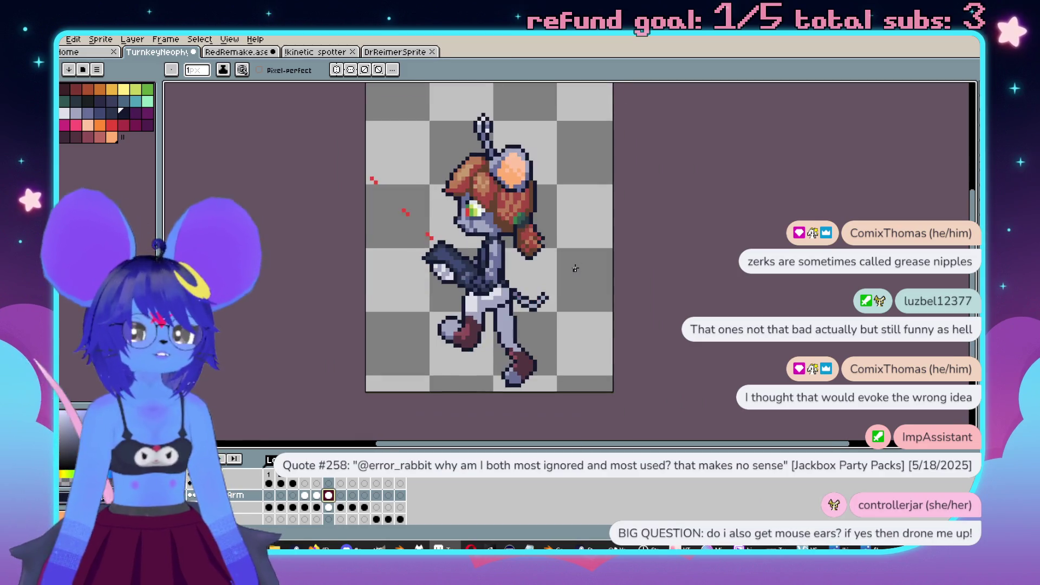
key(Return)
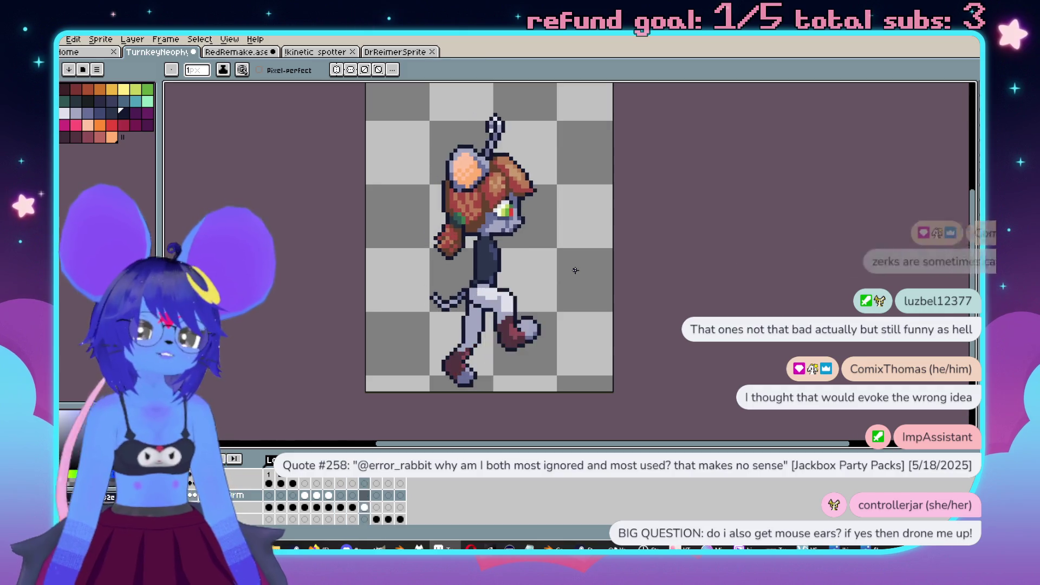
click(341, 496)
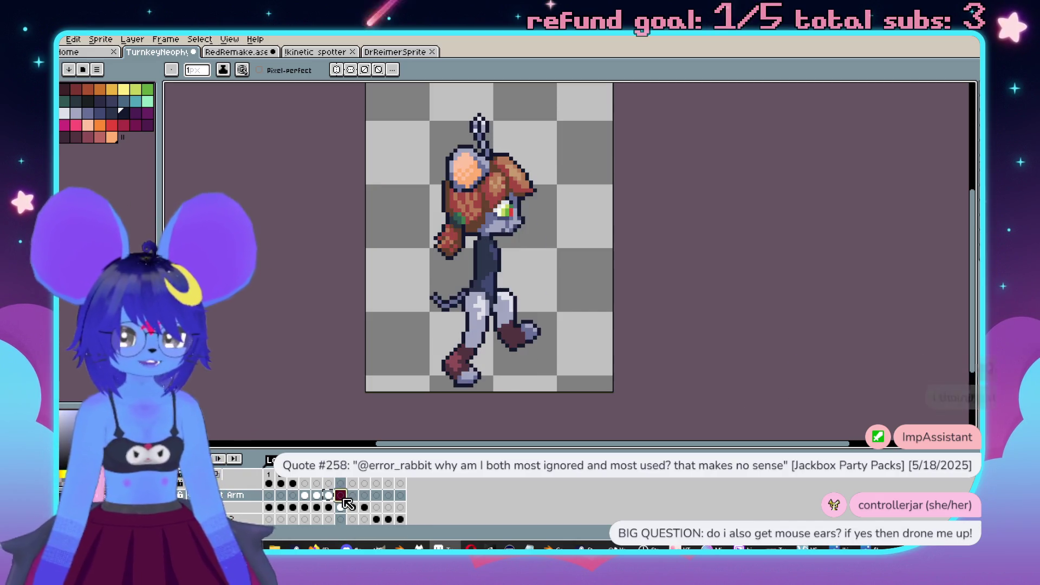
click(352, 495)
click(364, 495)
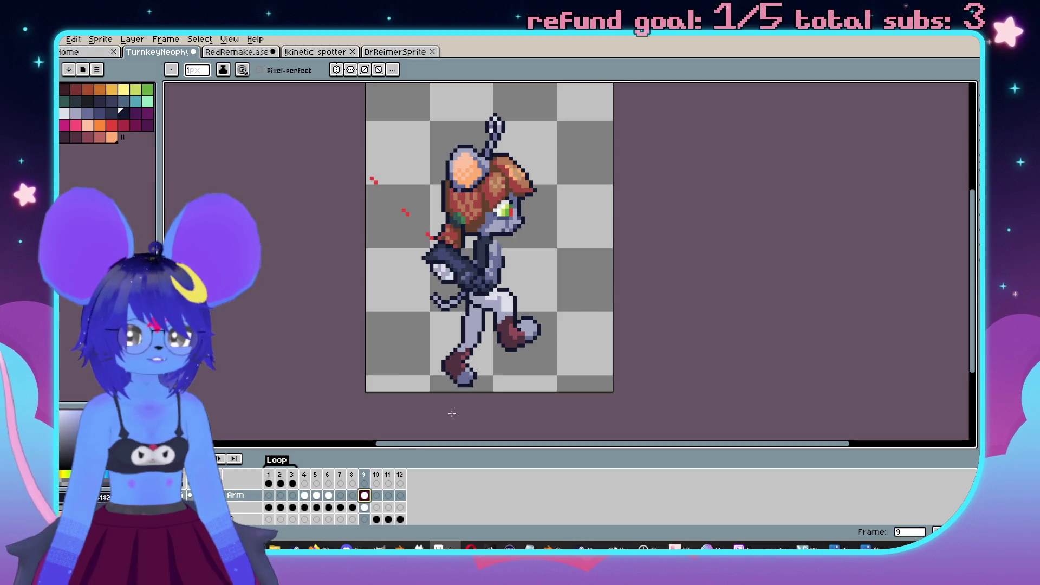
drag(475, 320, 498, 338)
key(shift+h)
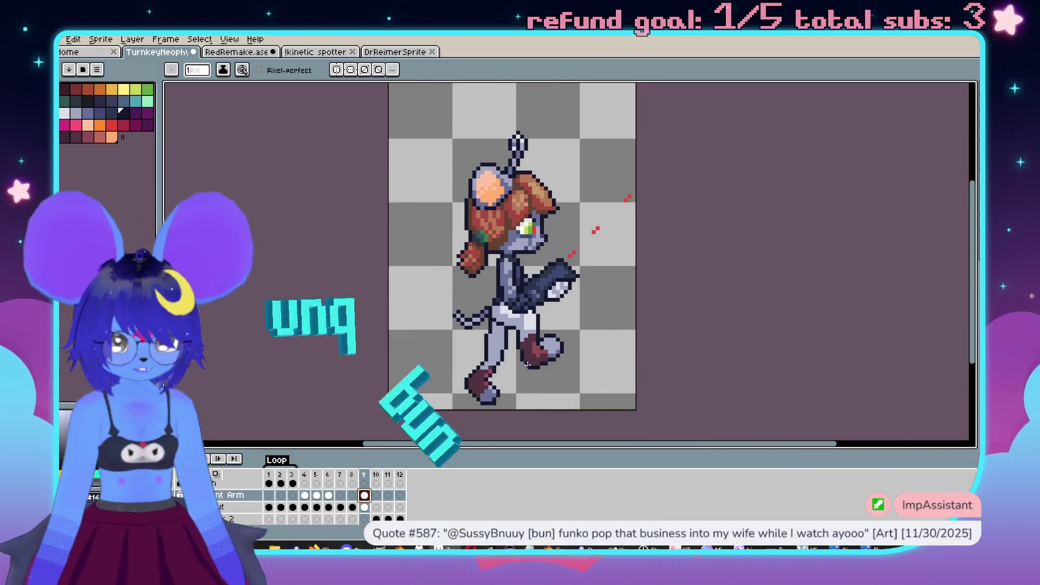
scroll(565, 315, up, 1)
scroll(564, 314, up, 3)
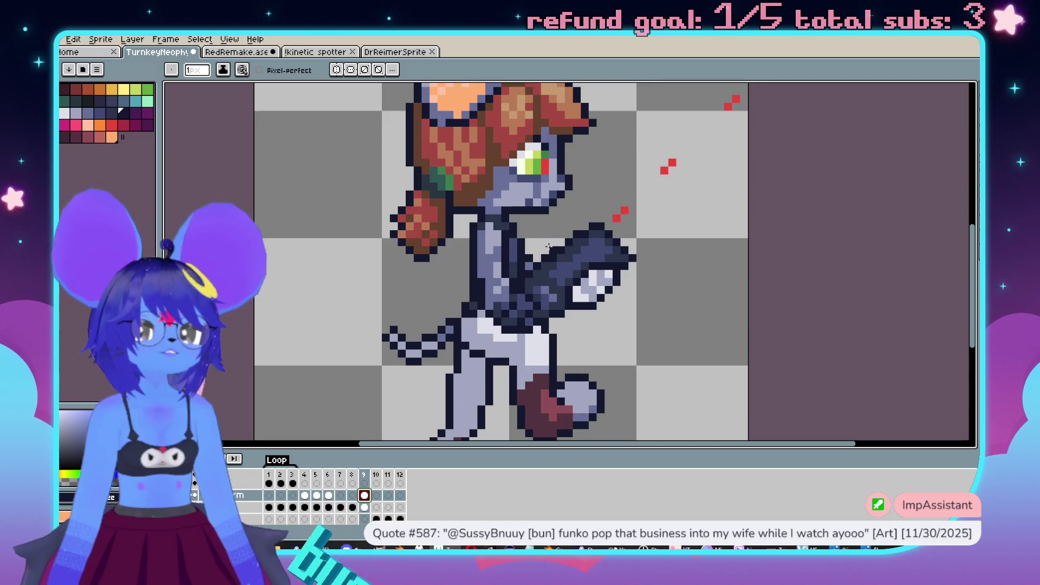
Step: On frame 9, erase the gun where the arm meets the waist and touch up a dark pixel
mouse_move(593, 242)
mouse_down()
mouse_move(601, 181)
mouse_move(608, 221)
mouse_move(652, 271)
mouse_move(566, 191)
mouse_move(572, 266)
mouse_up()
key(b)
scroll(571, 268, up, 2)
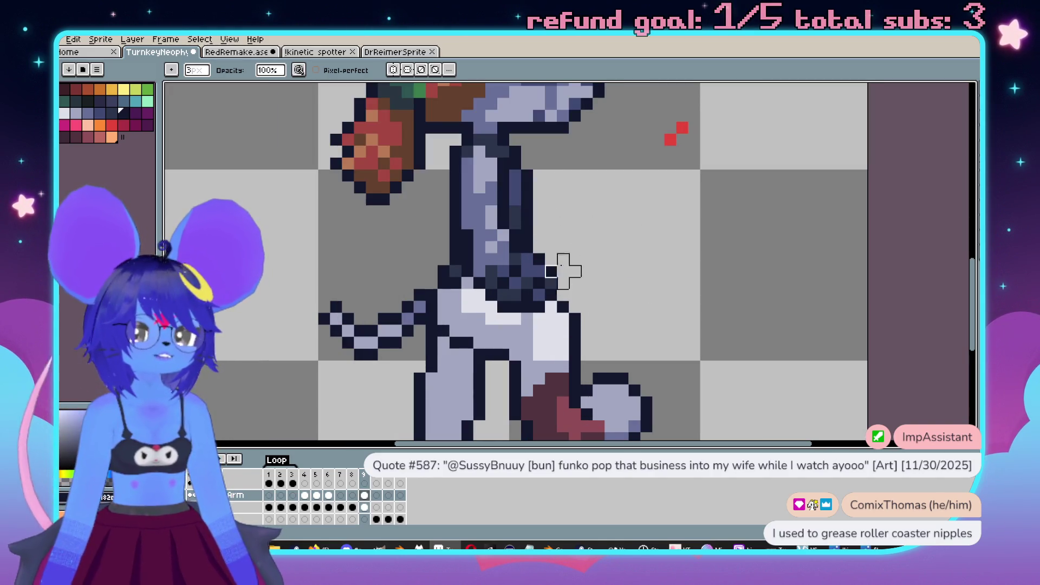
mouse_move(539, 247)
mouse_down()
mouse_move(538, 332)
mouse_move(495, 294)
mouse_move(541, 232)
mouse_move(515, 282)
mouse_up()
click(503, 284)
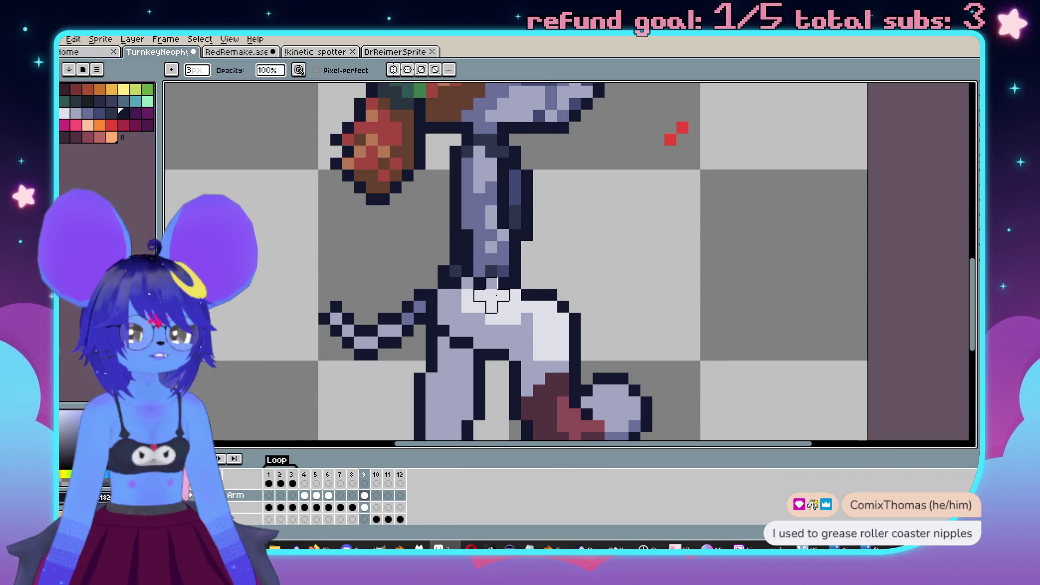
scroll(491, 296, down, 3)
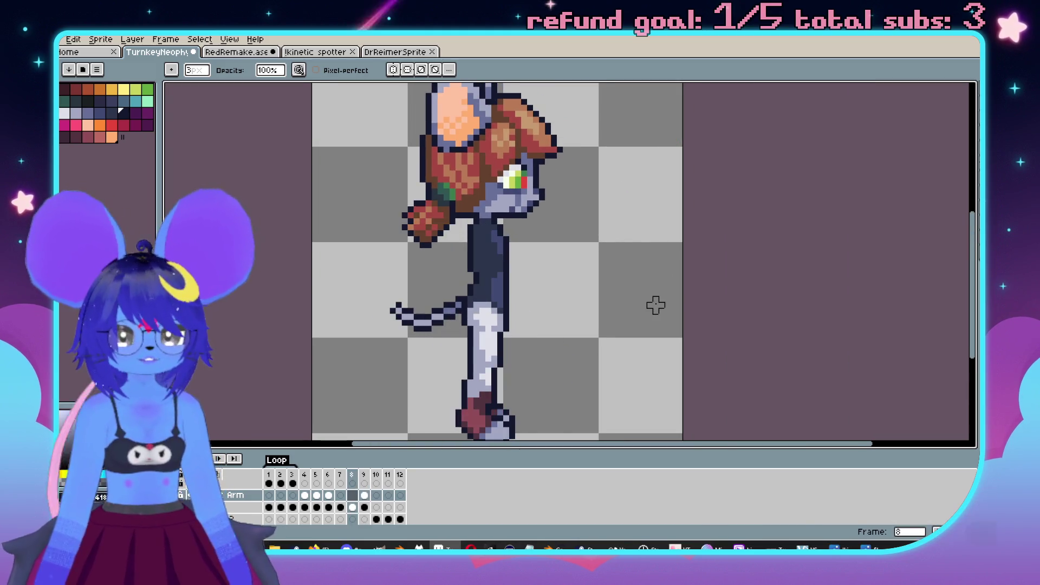
Step: Compare frames 5 and 9, then paint a mint-green stroke down the arm on frame 8
key(Left)
key(Left)
key(Left)
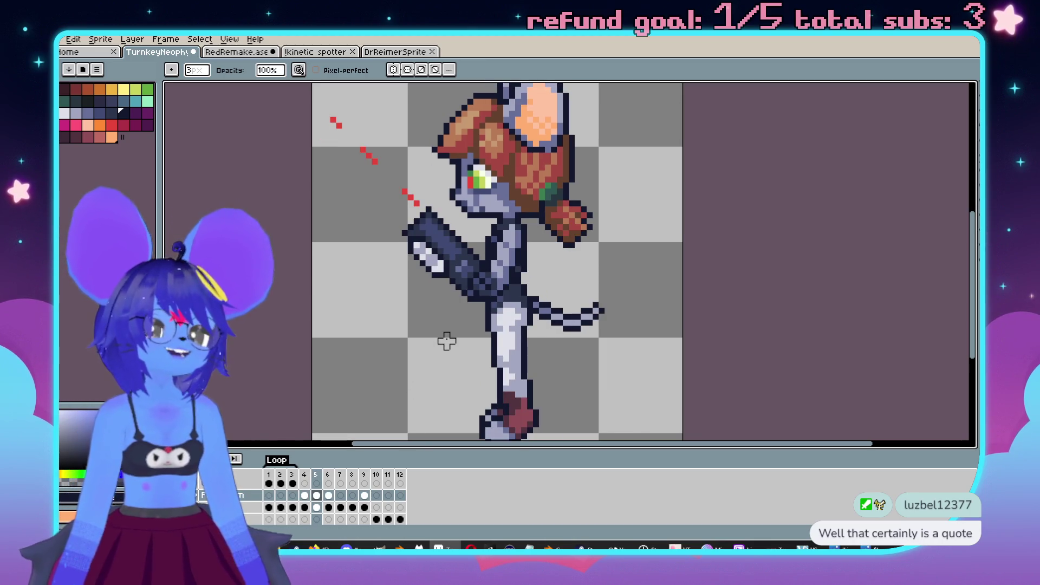
key(Right)
key(Right)
key(Right)
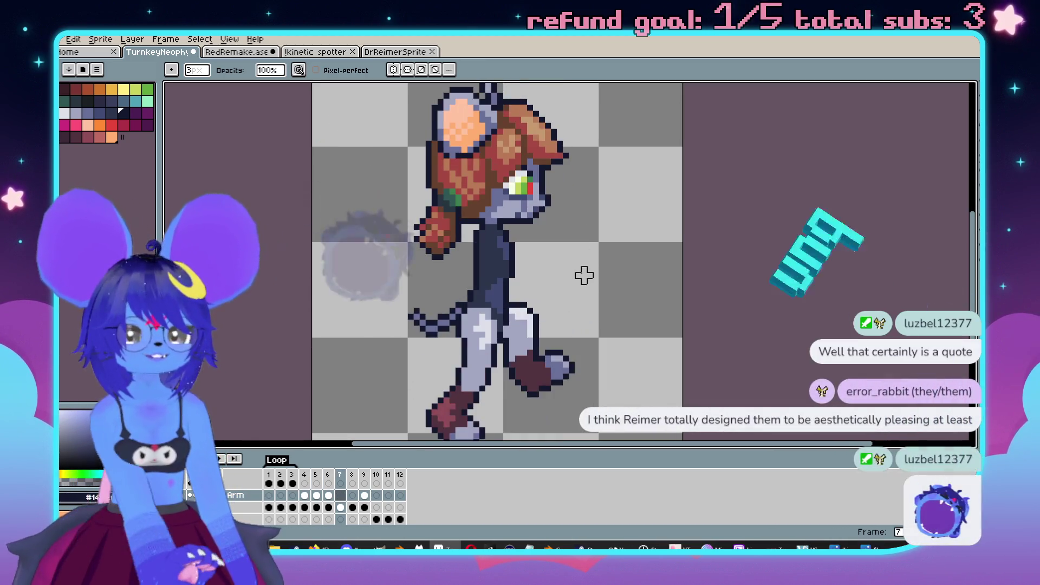
key(Right)
scroll(517, 258, up, 2)
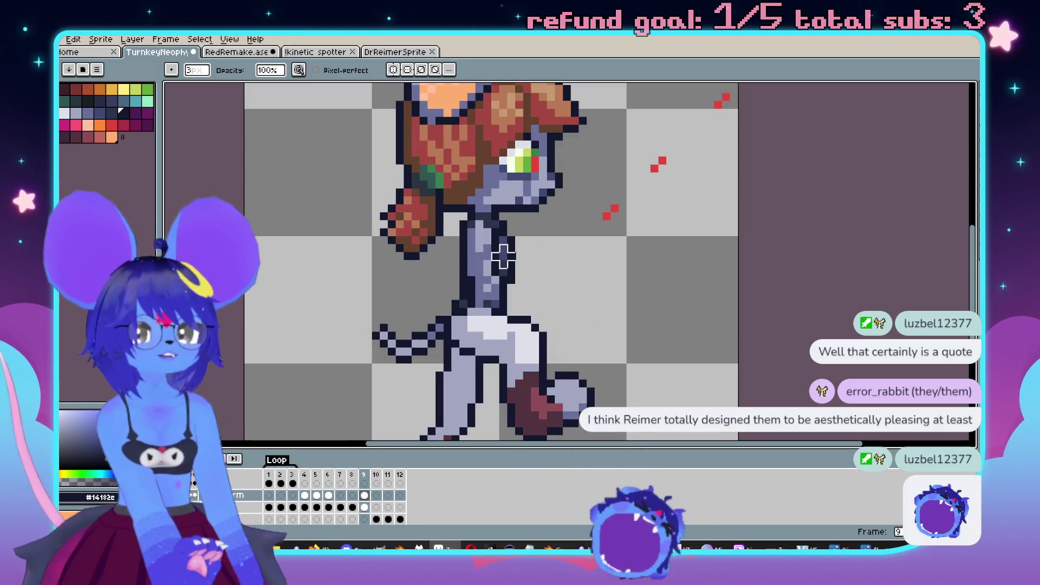
key(comma)
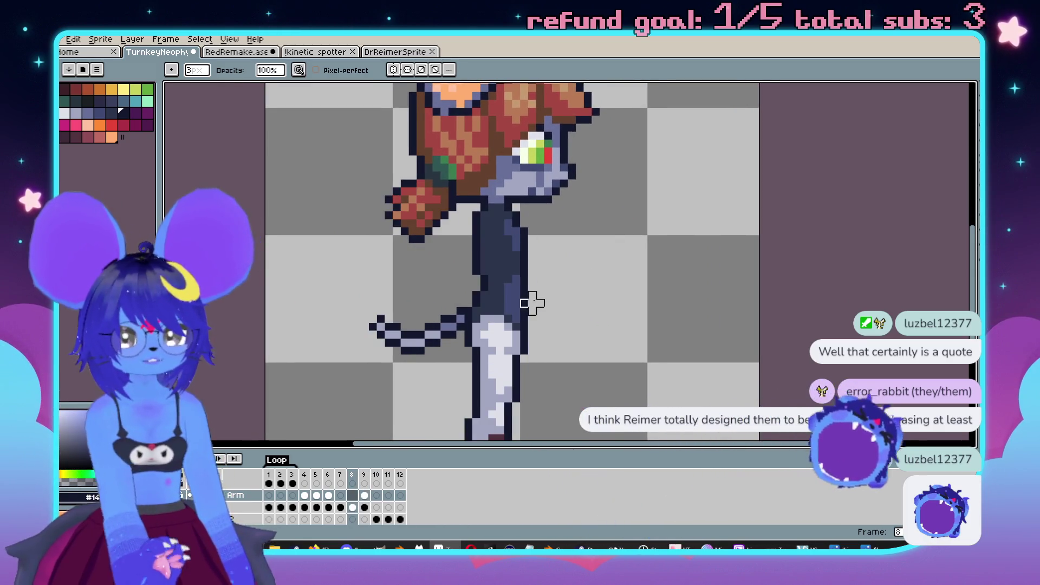
key(b)
click(149, 102)
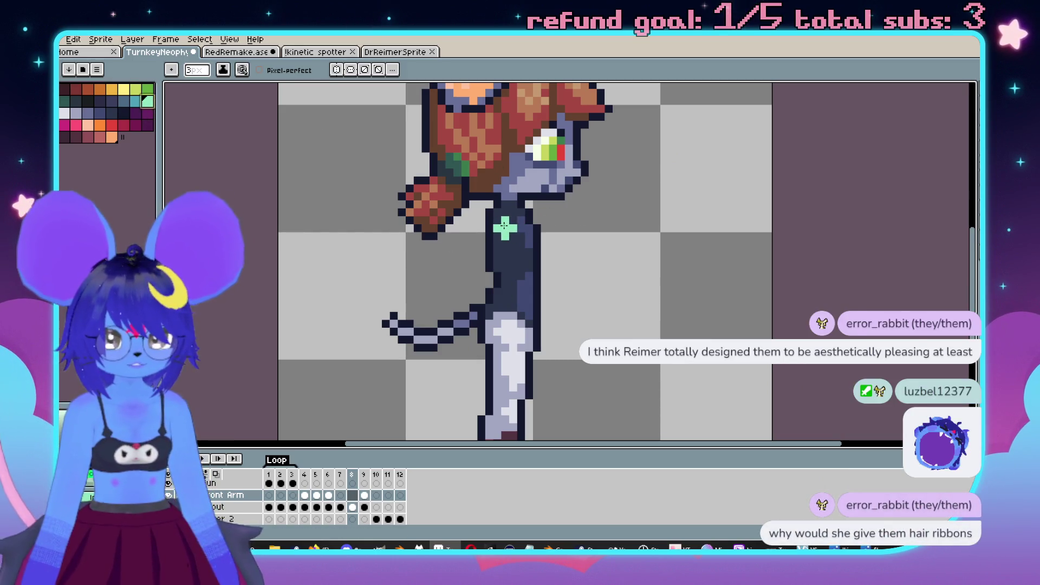
drag(507, 222, 509, 295)
Step: Undo the mint arm strokes and compare frame 2 against frame 8
key(ctrl+z)
key(ctrl+z)
mouse_move(490, 252)
mouse_down()
mouse_move(491, 289)
mouse_move(531, 347)
mouse_up()
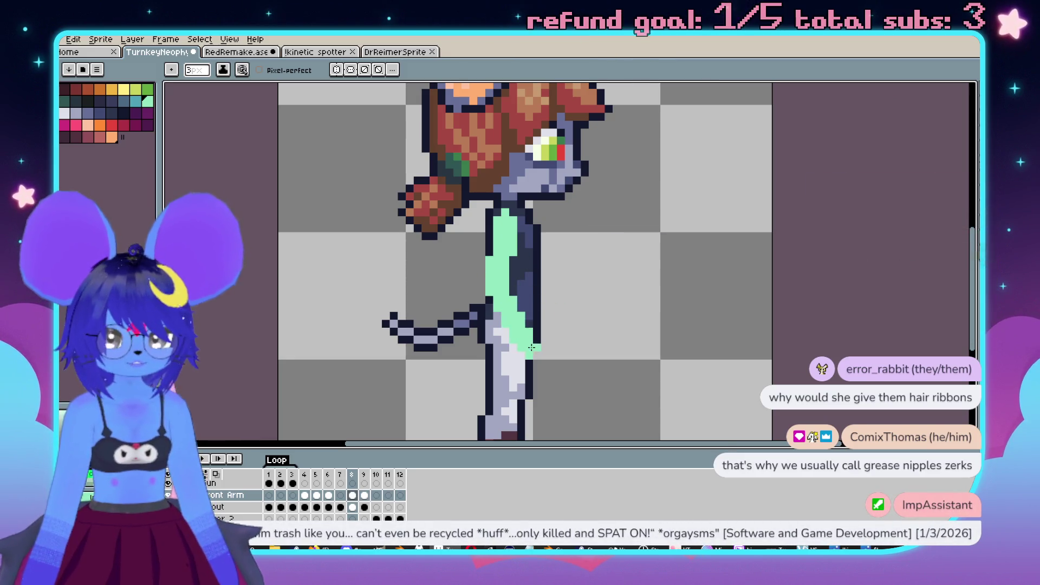
key(ctrl+z)
key(ctrl+z)
key(ctrl+z)
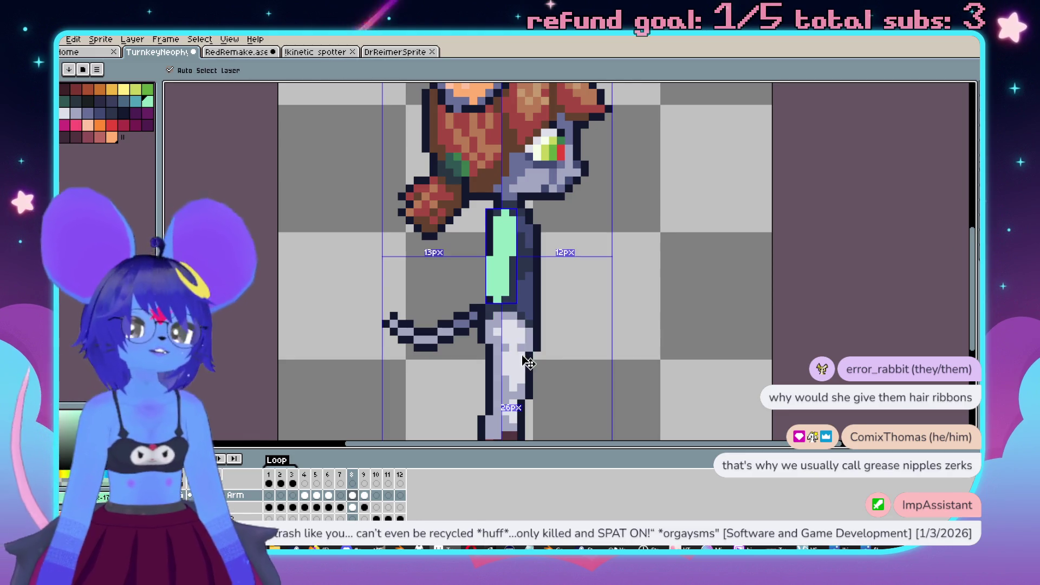
click(281, 507)
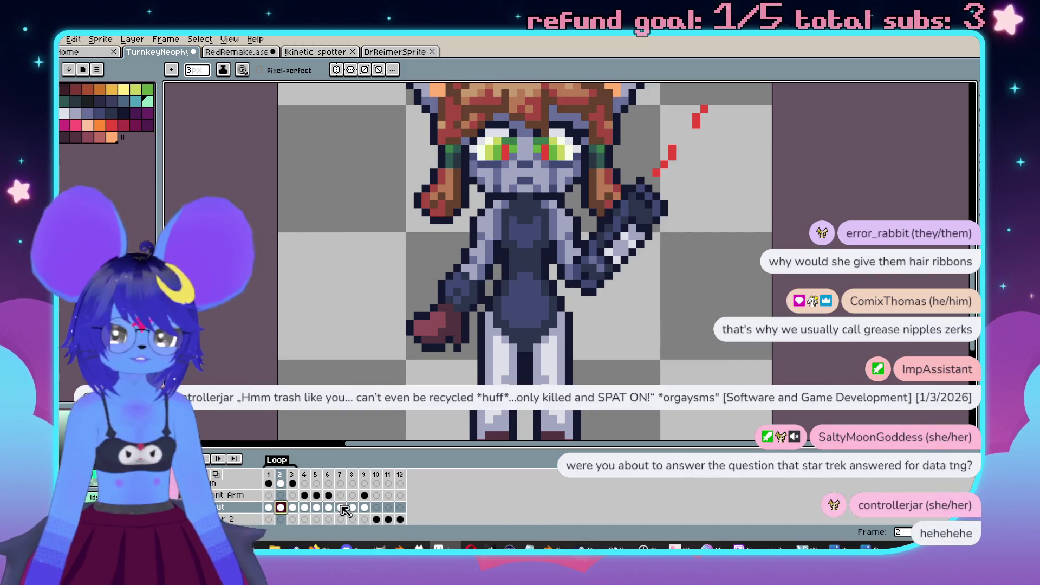
click(352, 508)
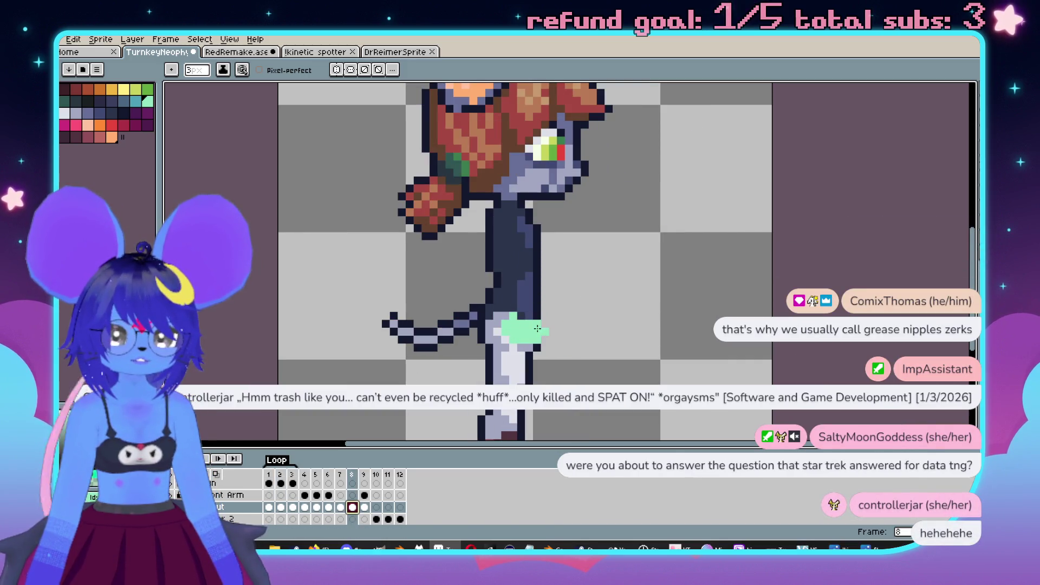
Step: Set a 1px brush and inspect frame 8's legs and torso
key(minus)
key(minus)
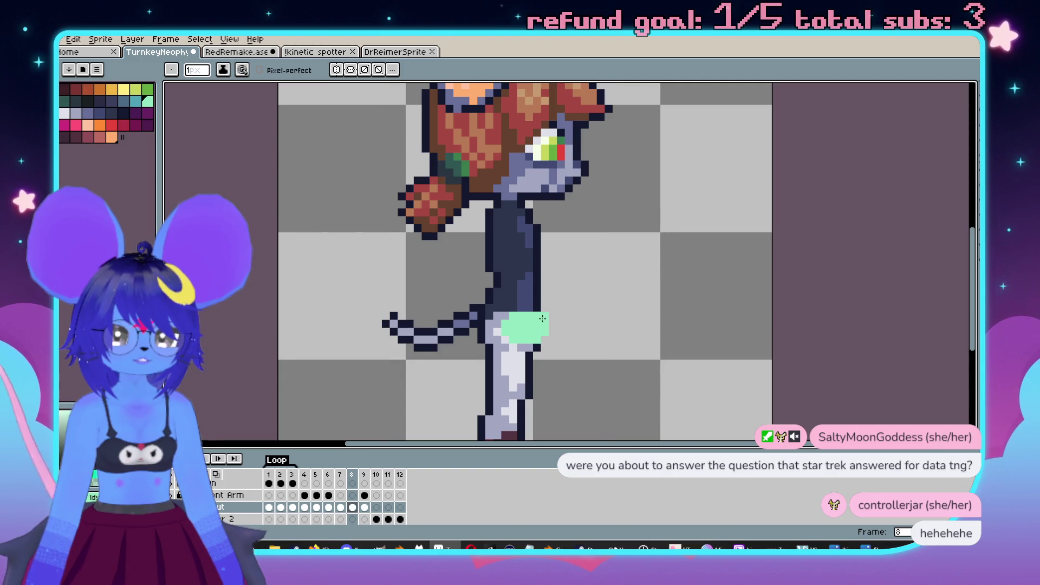
key(e)
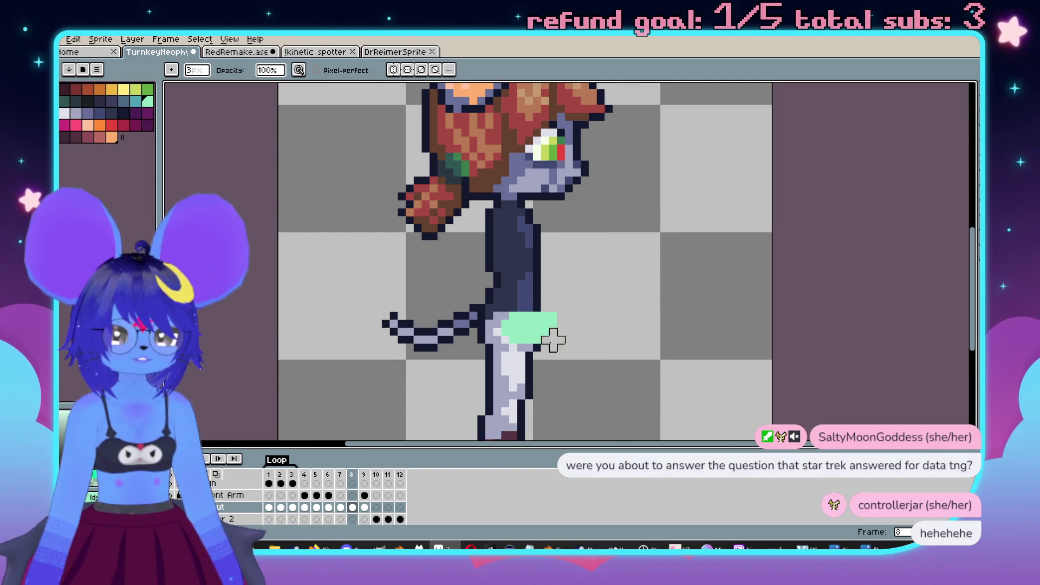
key(minus)
key(minus)
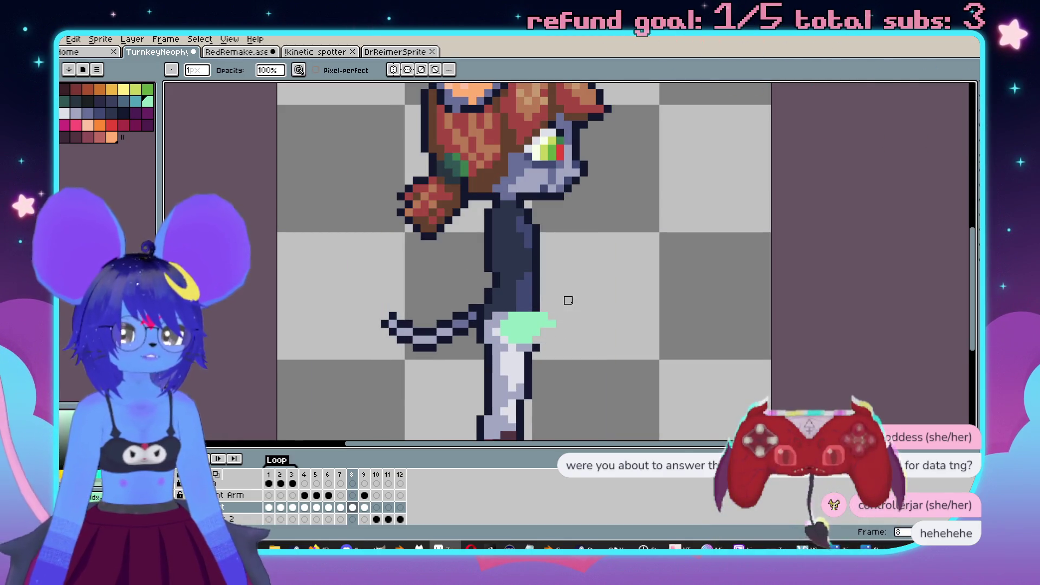
scroll(569, 301, down, 1)
scroll(569, 304, up, 1)
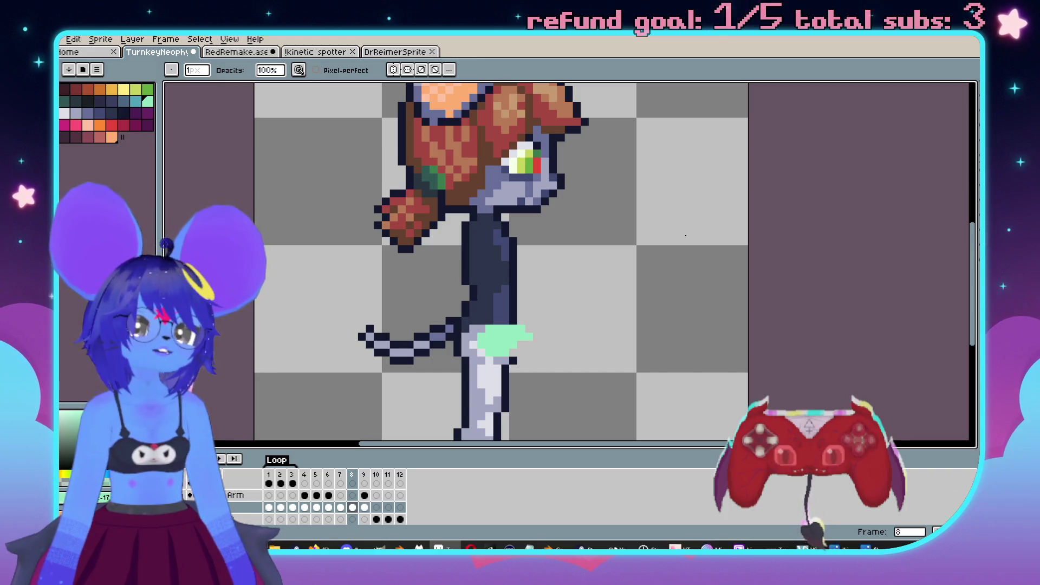
scroll(696, 209, down, 1)
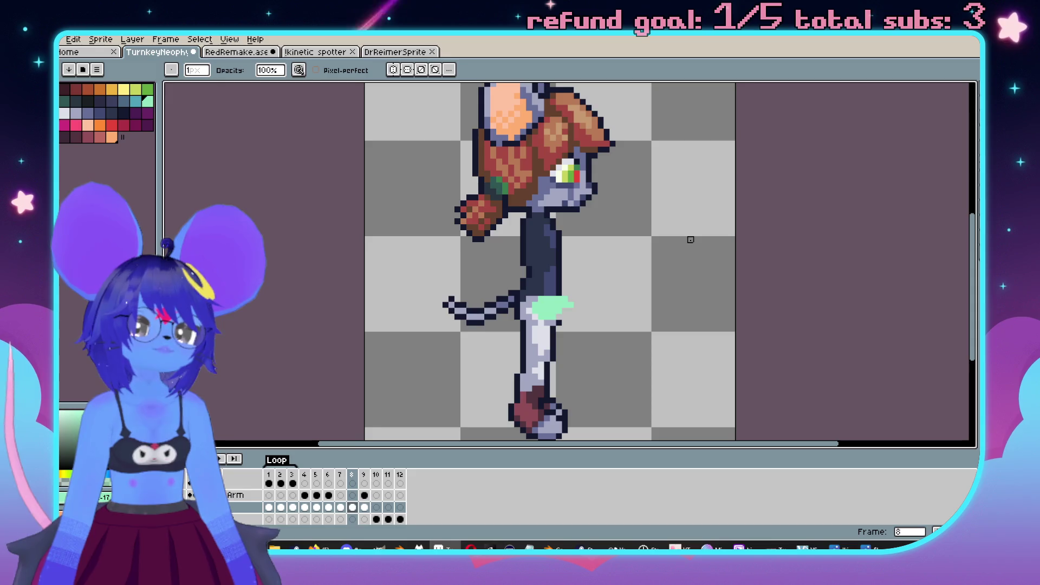
scroll(690, 239, up, 1)
drag(664, 218, 641, 273)
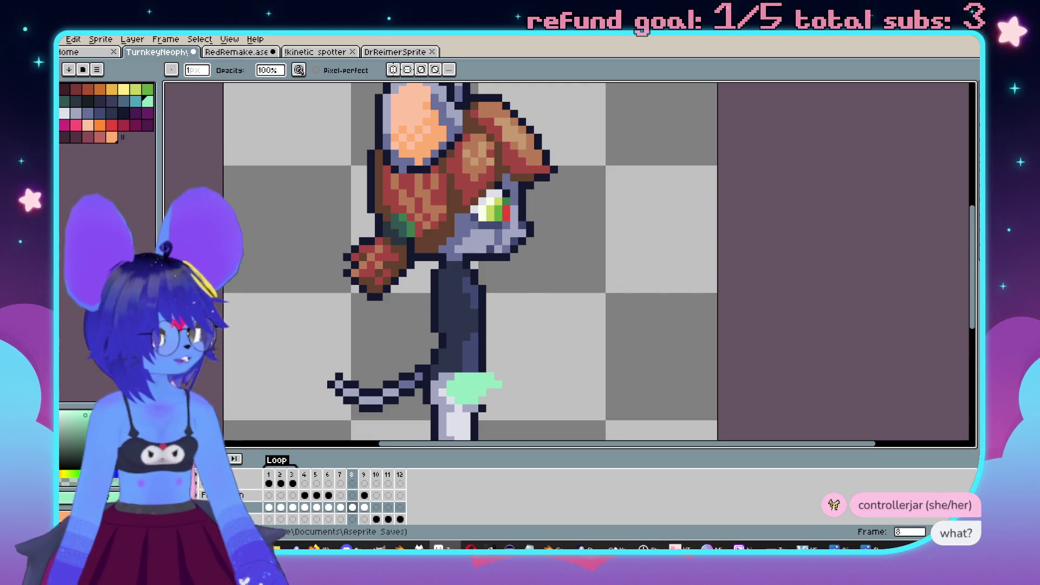
drag(527, 332, 546, 321)
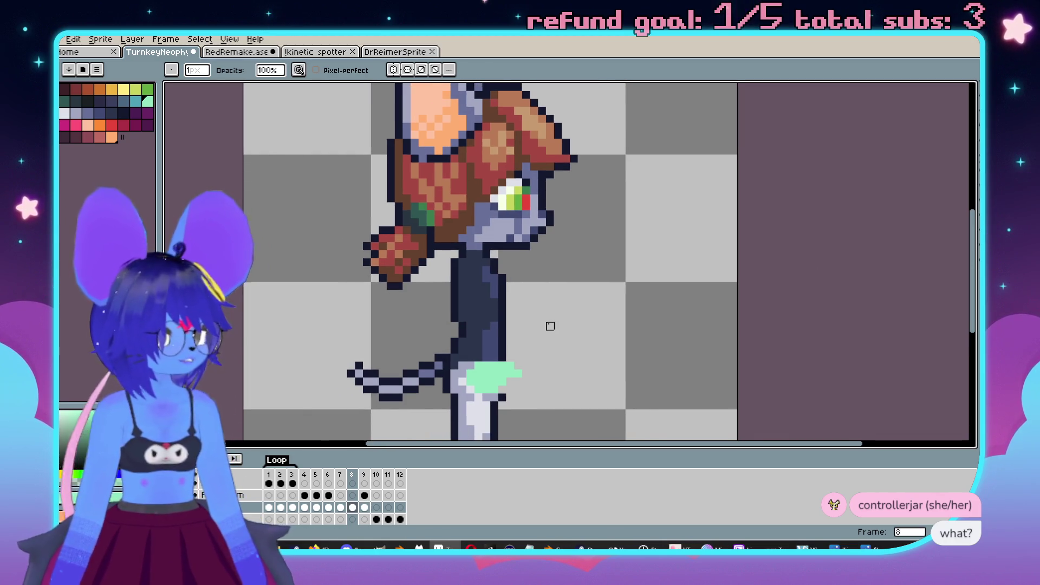
scroll(550, 325, down, 2)
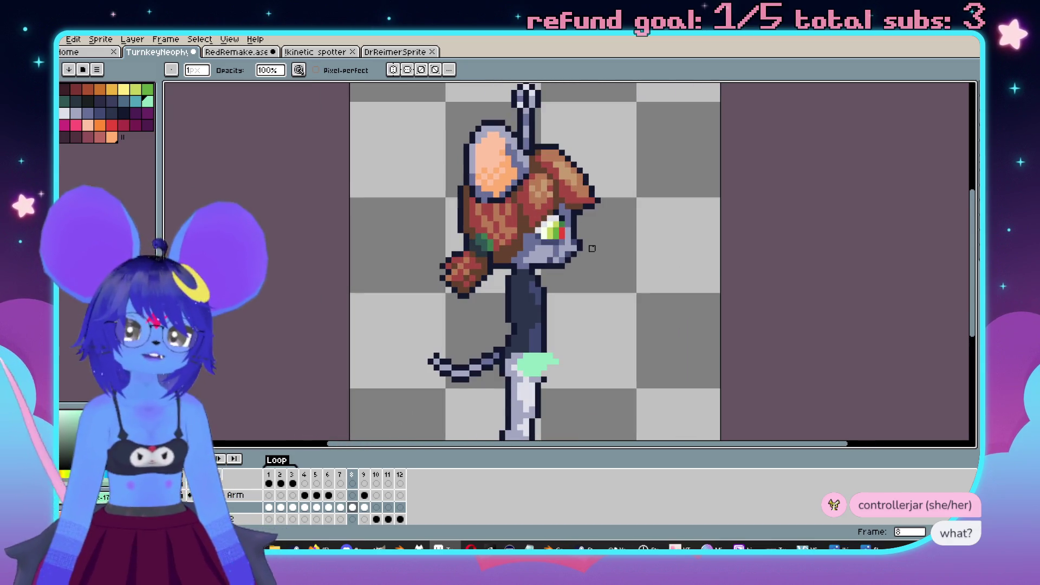
scroll(596, 257, down, 1)
scroll(595, 273, up, 1)
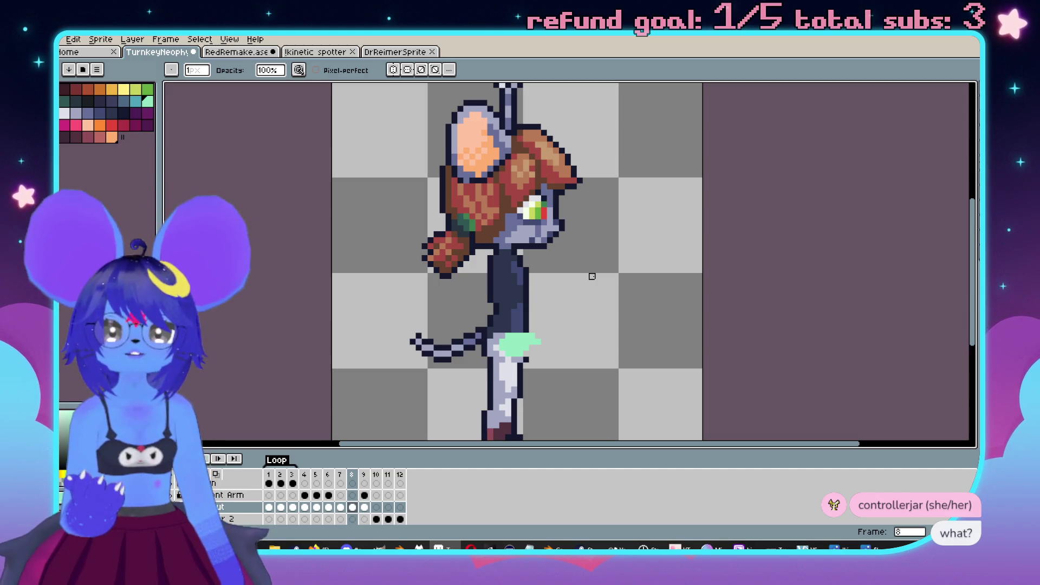
scroll(592, 276, down, 1)
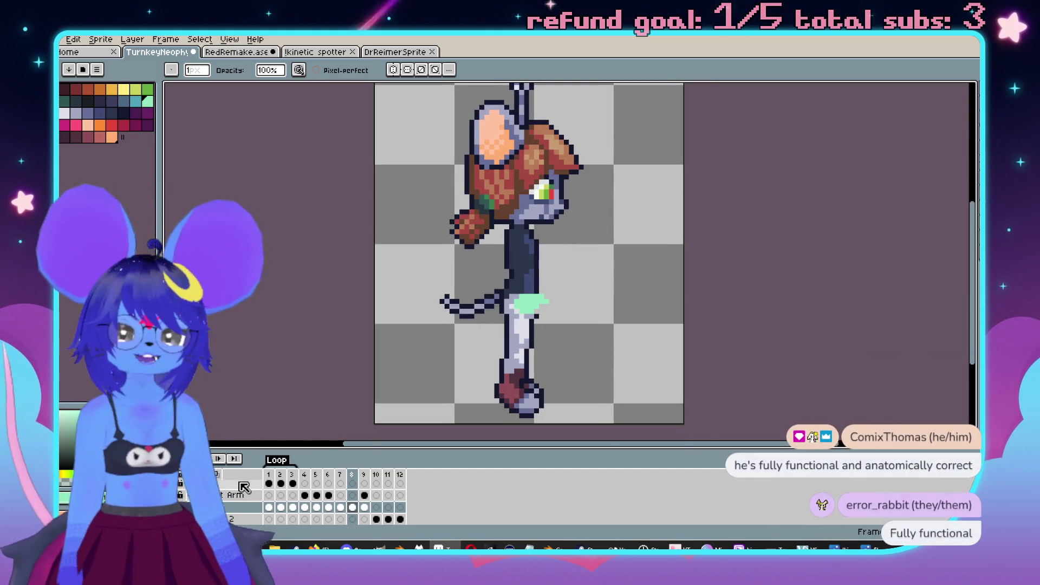
Step: Recheck frame 2, return to frame 8, and pick the teal colour
click(282, 507)
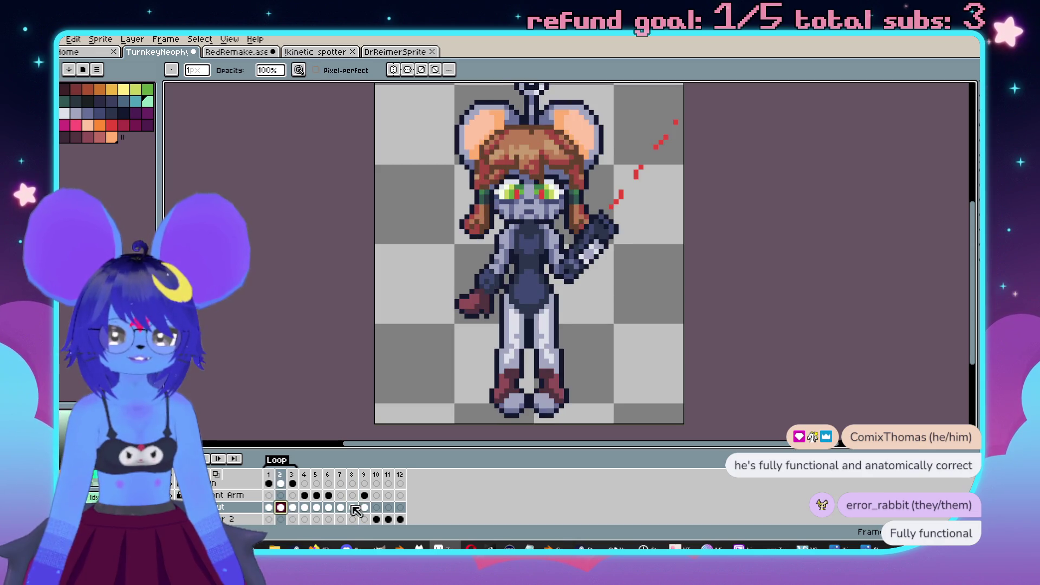
click(352, 507)
scroll(519, 279, up, 2)
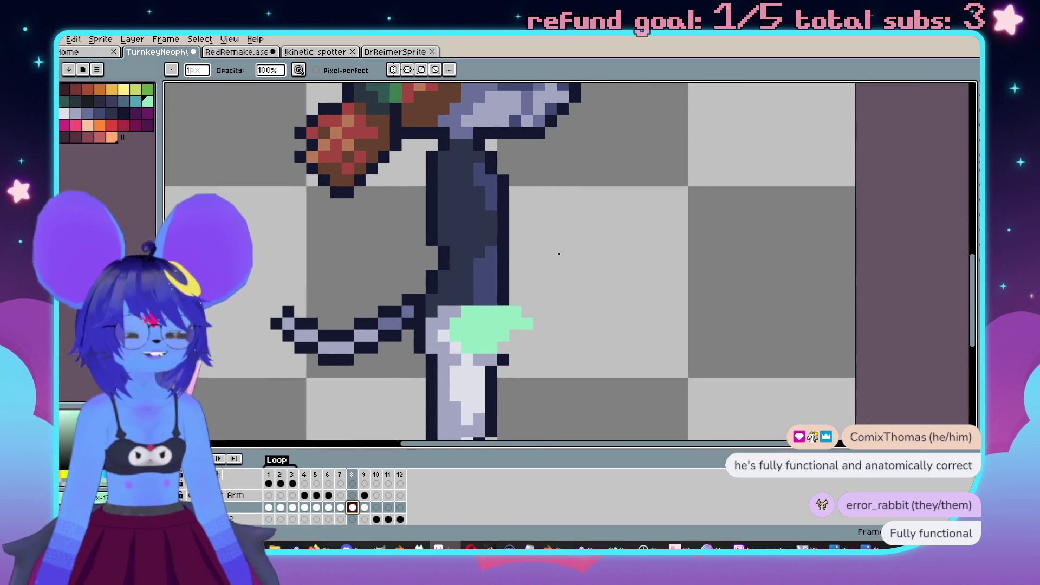
scroll(563, 276, down, 2)
scroll(569, 283, up, 1)
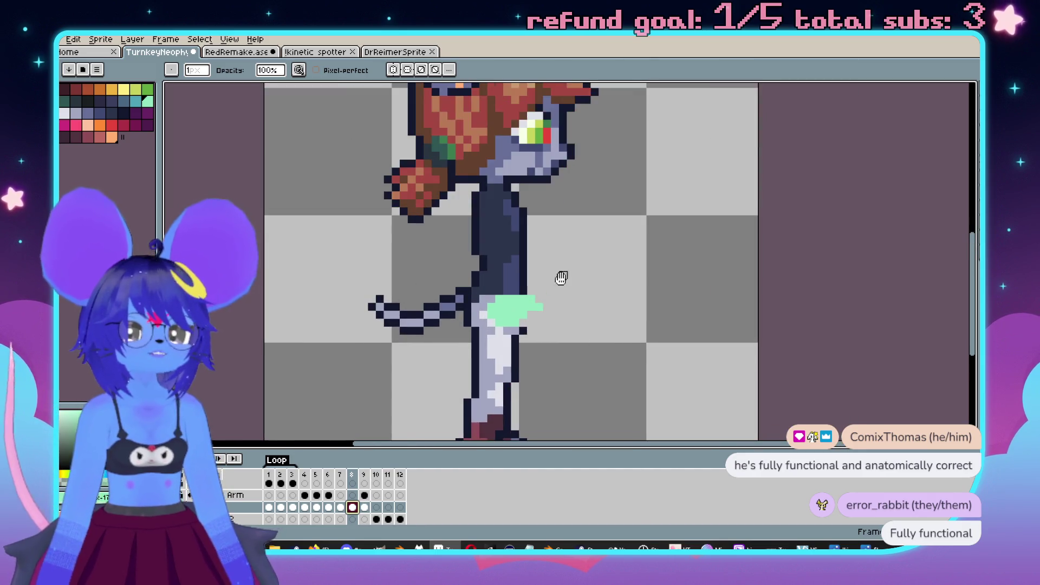
scroll(559, 278, up, 1)
click(136, 101)
scroll(585, 263, up, 1)
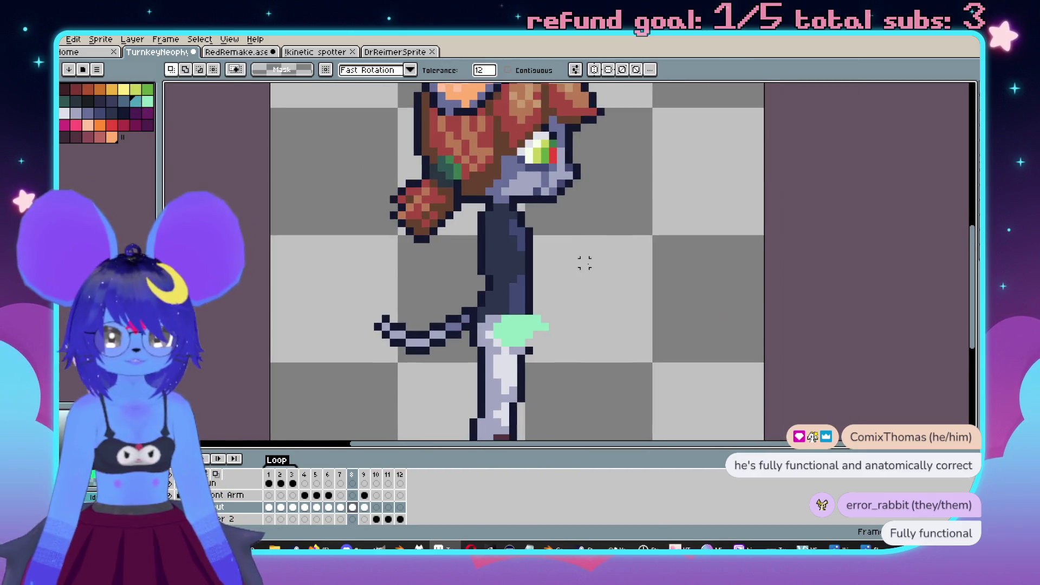
scroll(564, 283, up, 1)
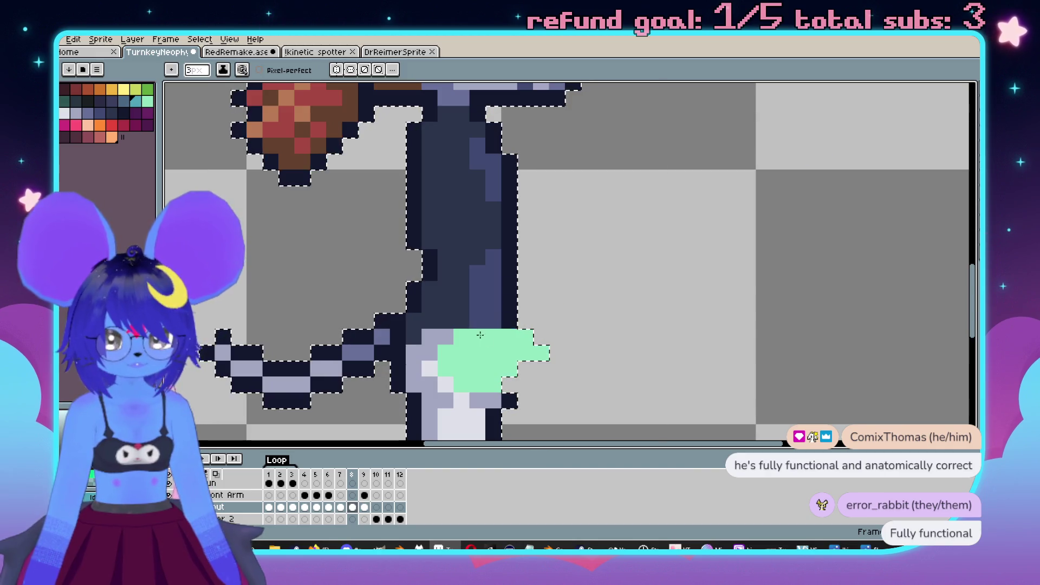
key(v)
key(b)
key(Up)
scroll(534, 322, down, 1)
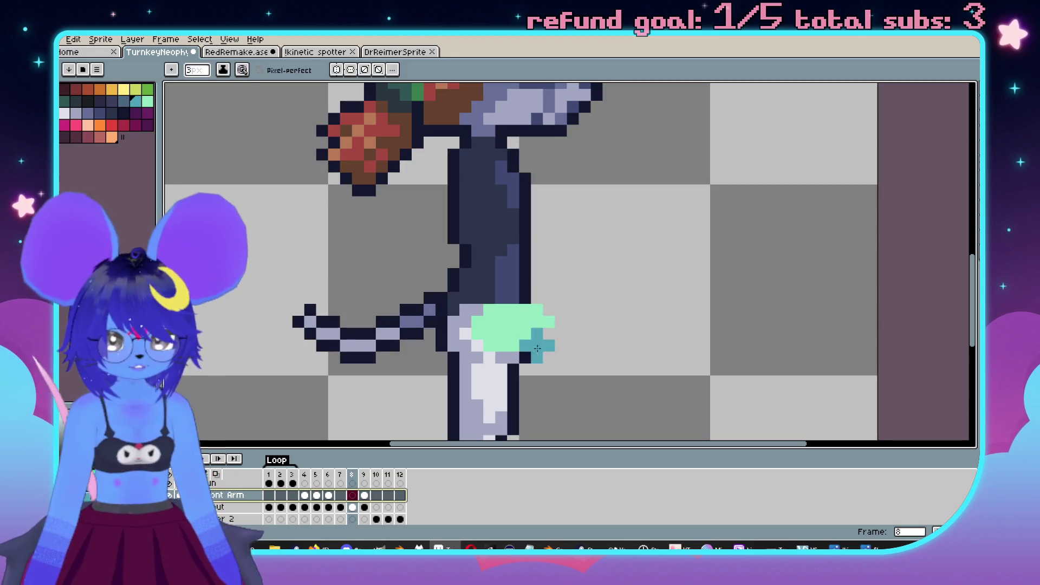
key(w)
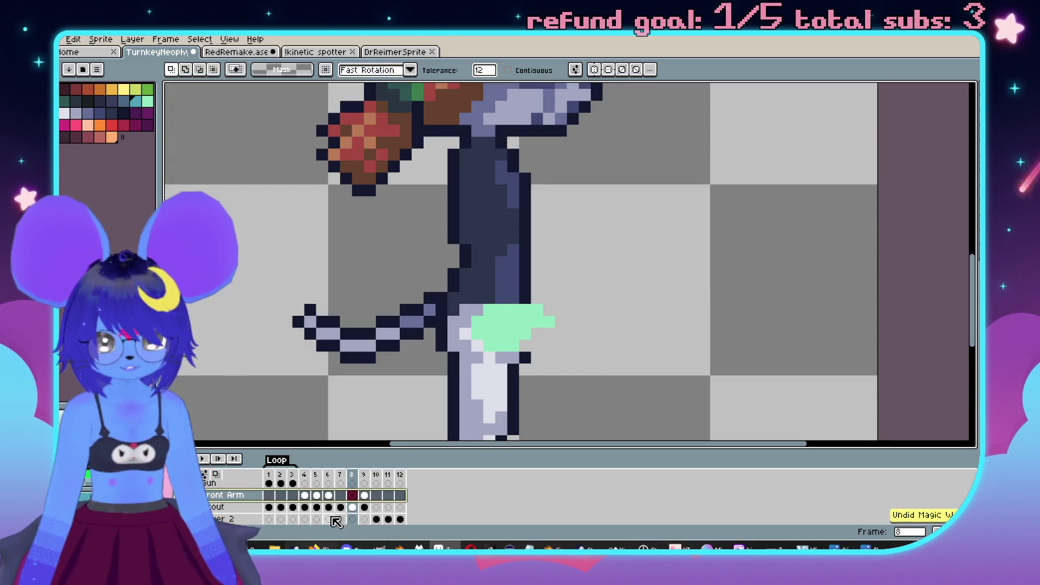
click(352, 507)
click(594, 299)
key(ctrl+z)
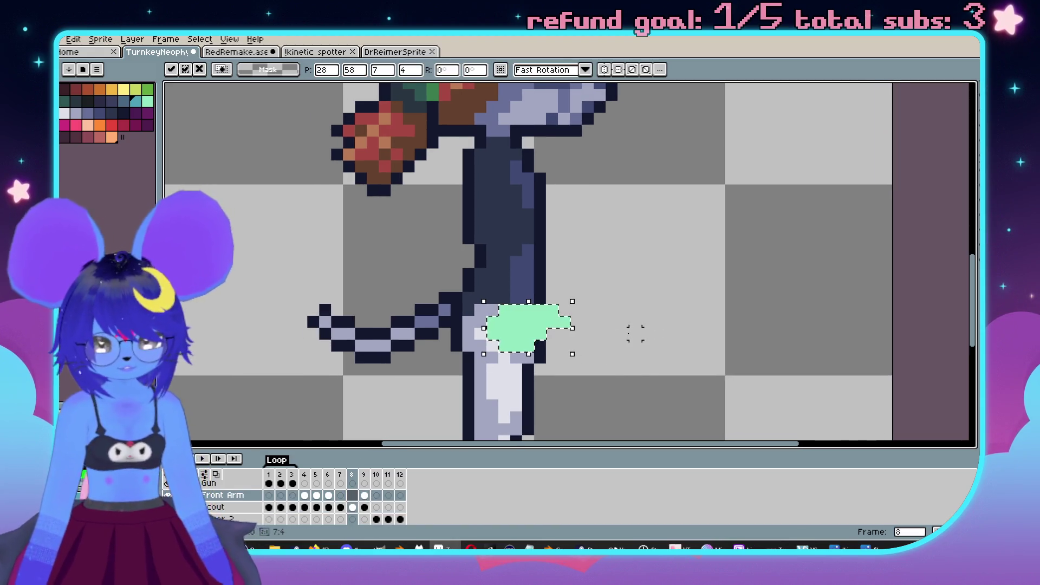
key(ctrl+e)
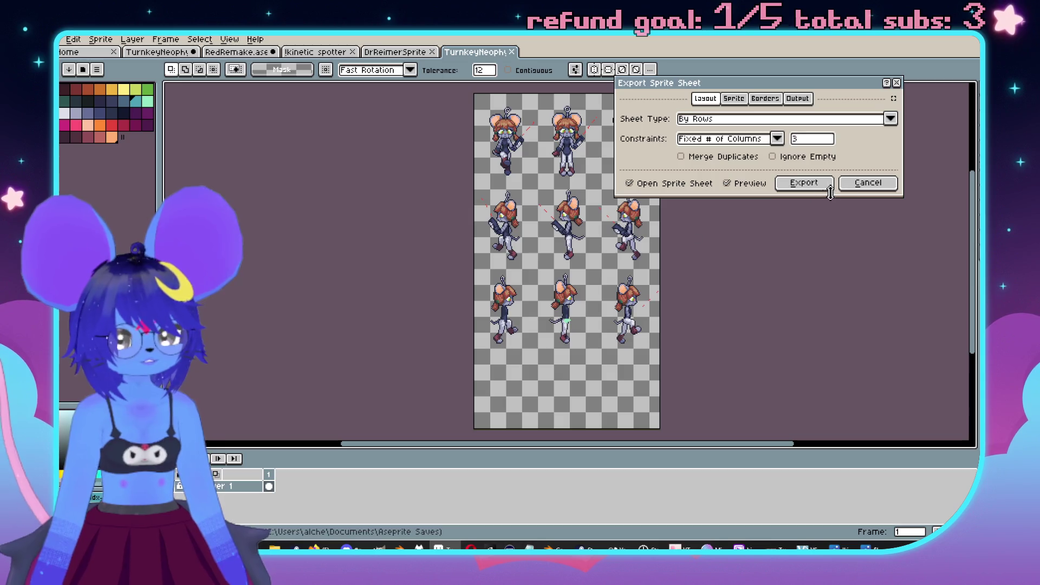
click(879, 183)
key(ctrl+e)
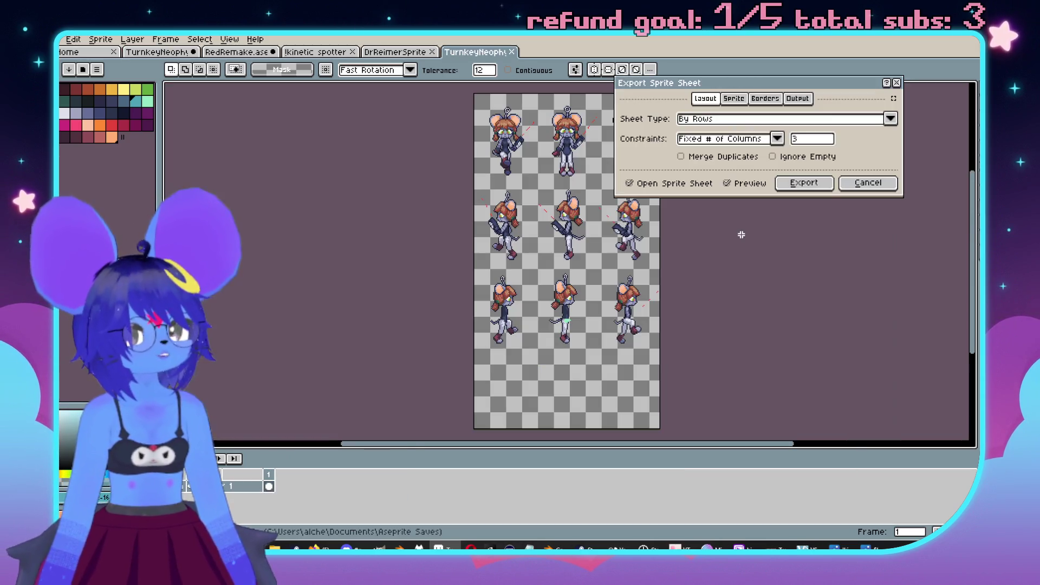
click(869, 183)
scroll(575, 297, up, 2)
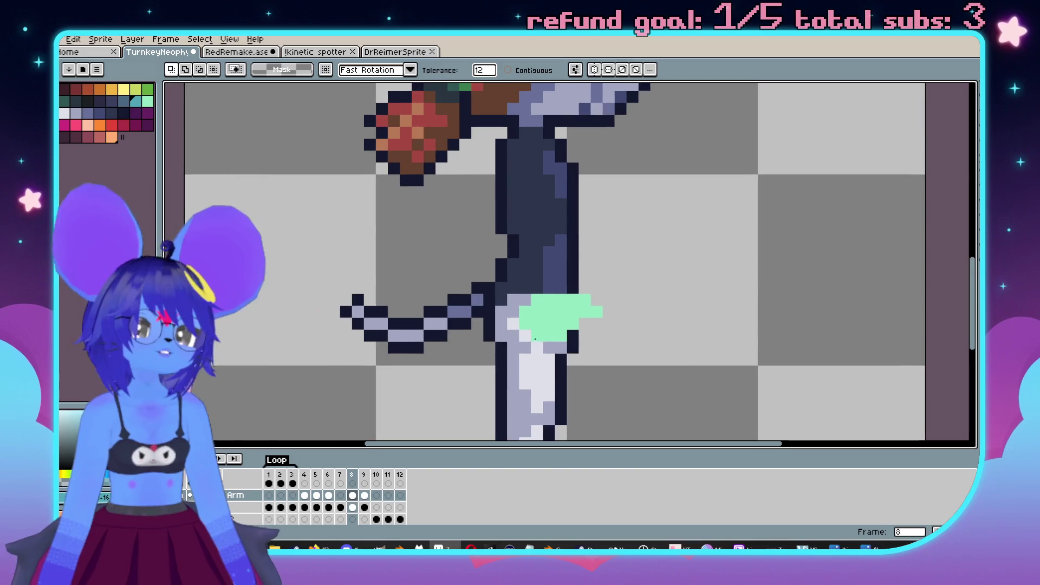
Step: Paint teal shading over the dark arm and along the top of the green waist
scroll(514, 340, down, 2)
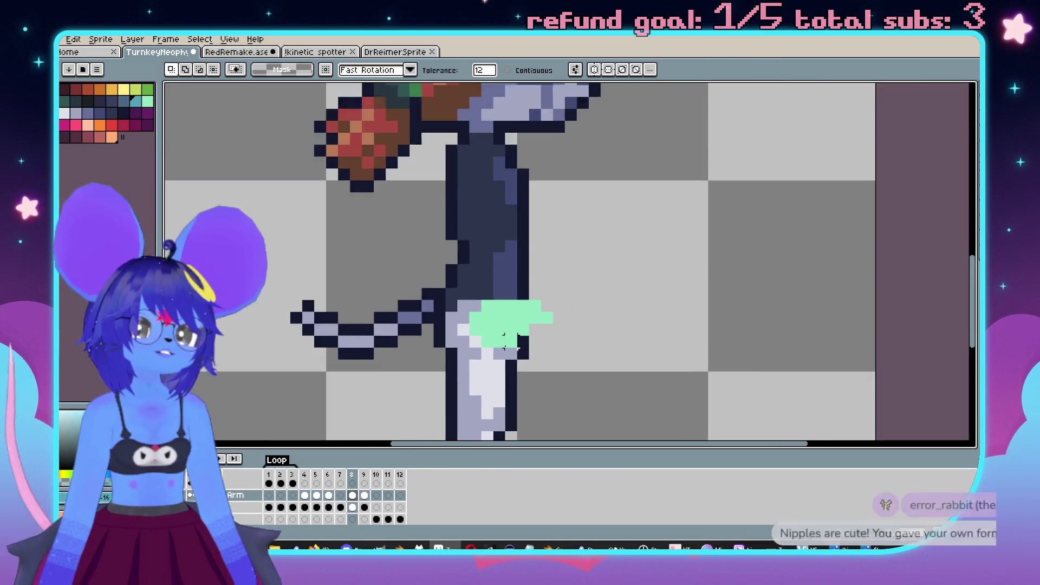
scroll(577, 285, up, 1)
scroll(577, 284, up, 3)
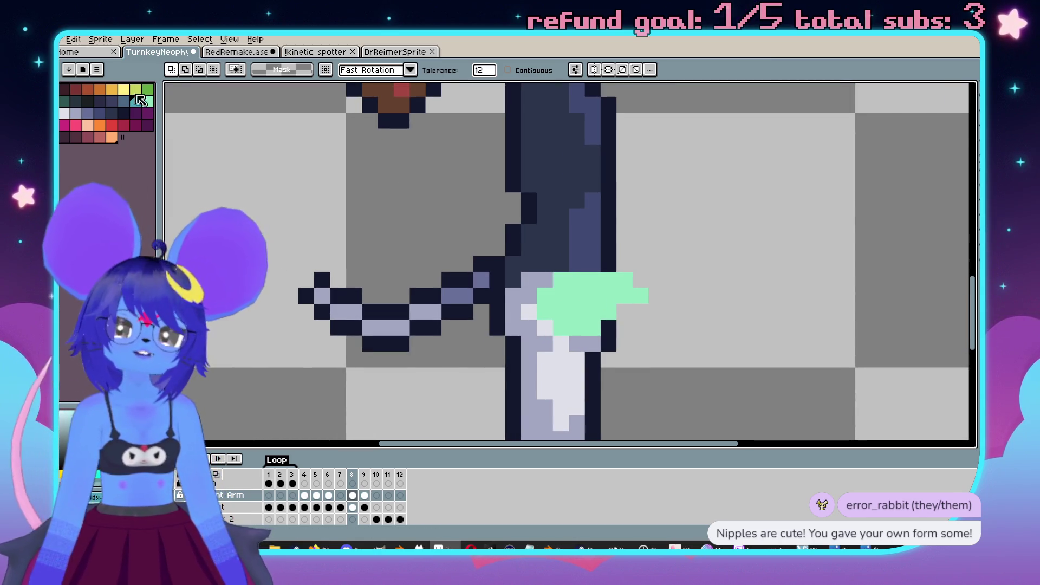
scroll(643, 213, down, 1)
scroll(591, 291, up, 1)
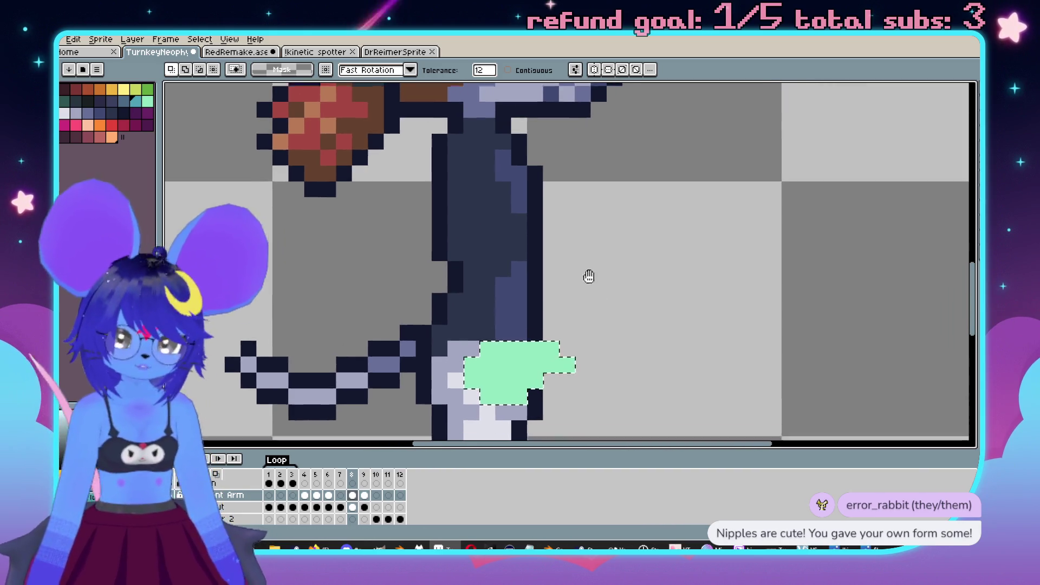
key(b)
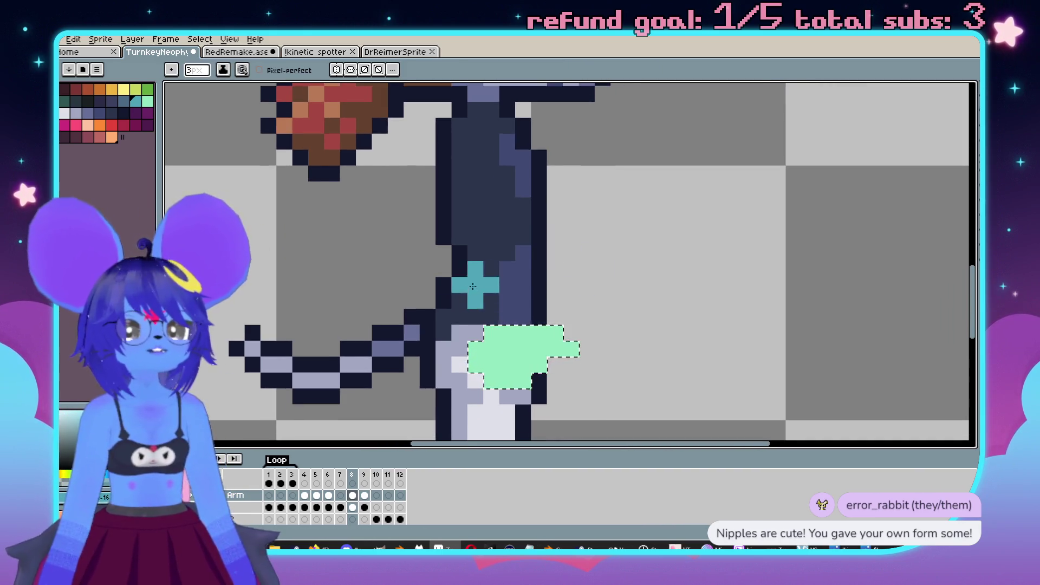
scroll(350, 327, down, 1)
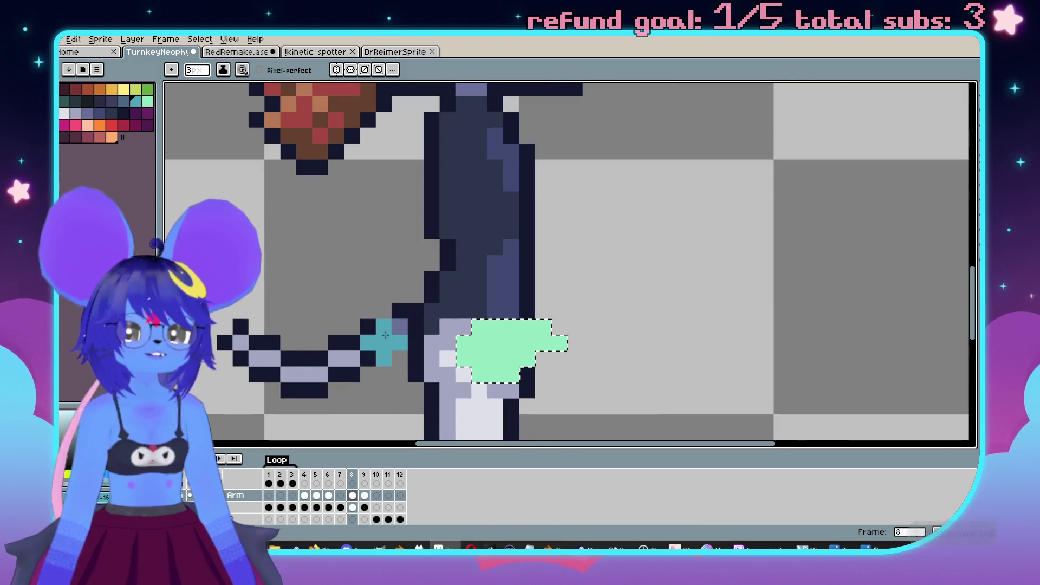
scroll(385, 340, down, 1)
scroll(435, 282, up, 1)
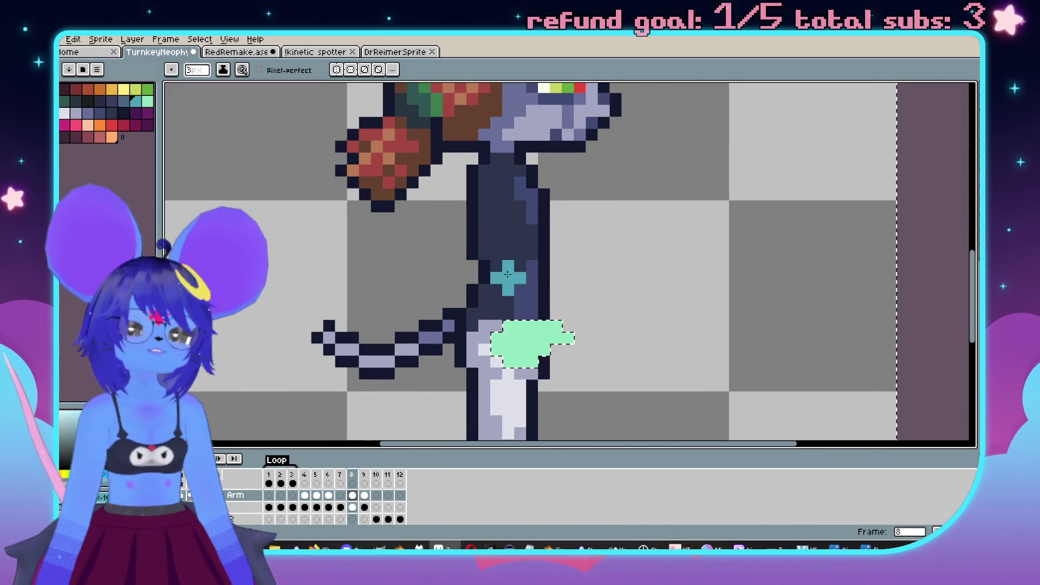
scroll(517, 339, up, 1)
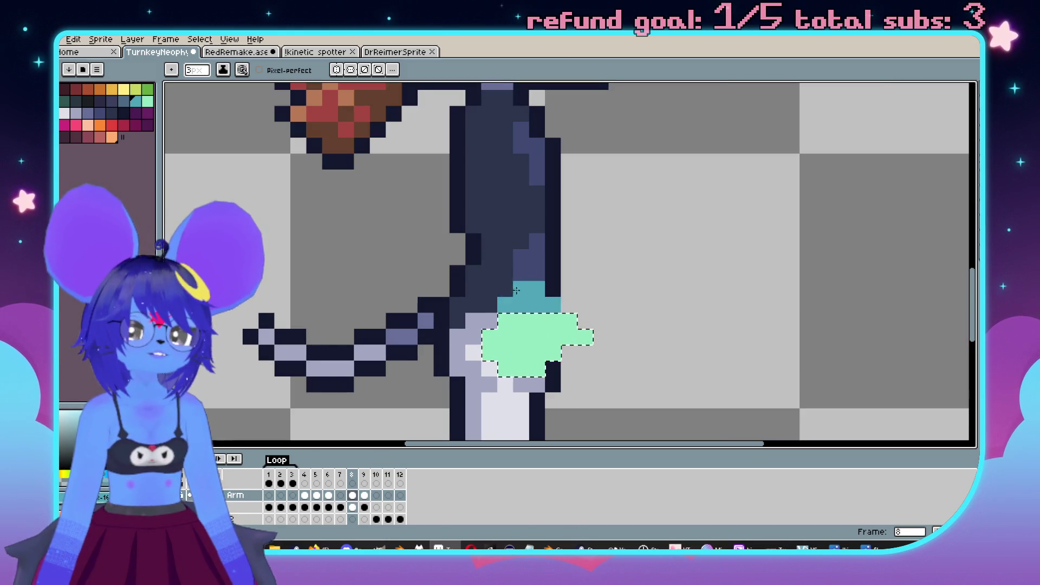
drag(516, 291, 487, 244)
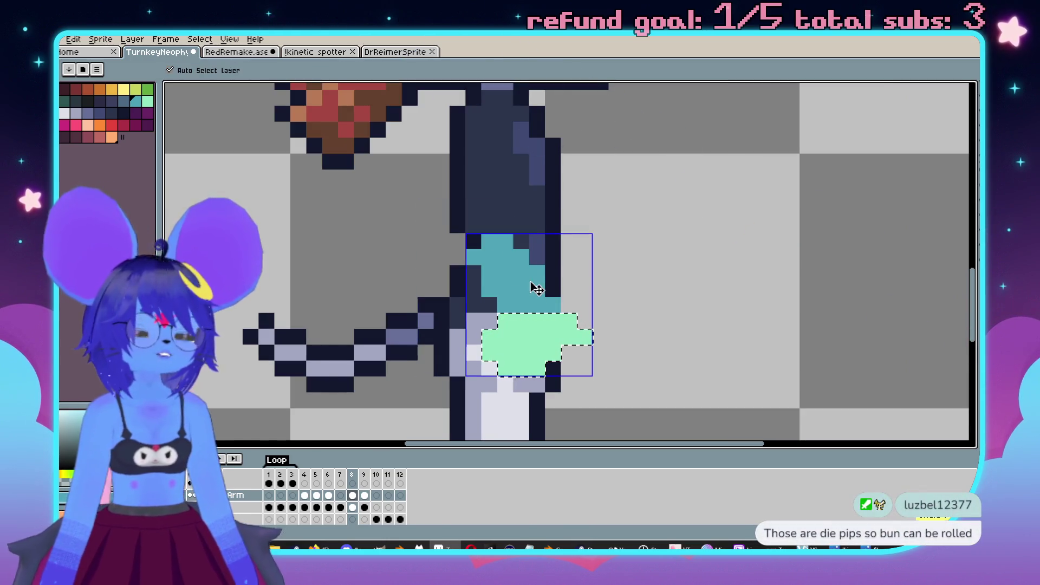
mouse_move(512, 281)
mouse_down()
mouse_move(460, 220)
mouse_move(477, 227)
mouse_up()
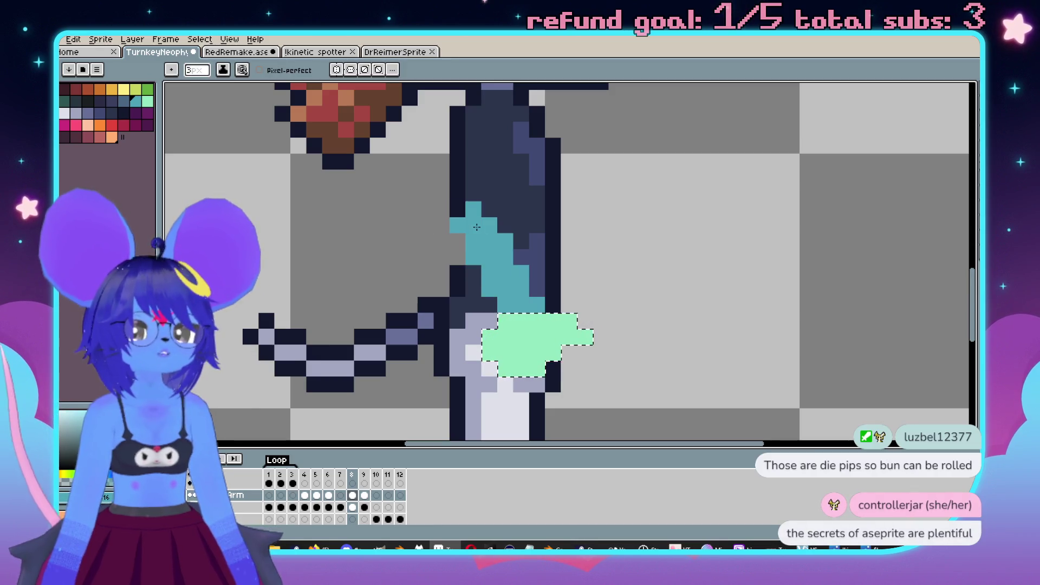
drag(552, 305, 549, 320)
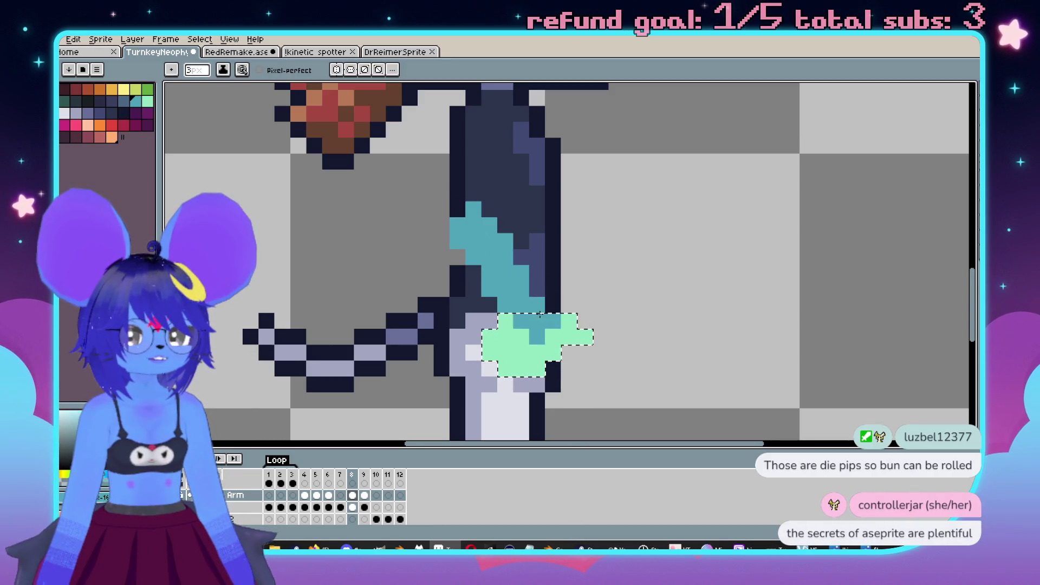
scroll(595, 243, down, 4)
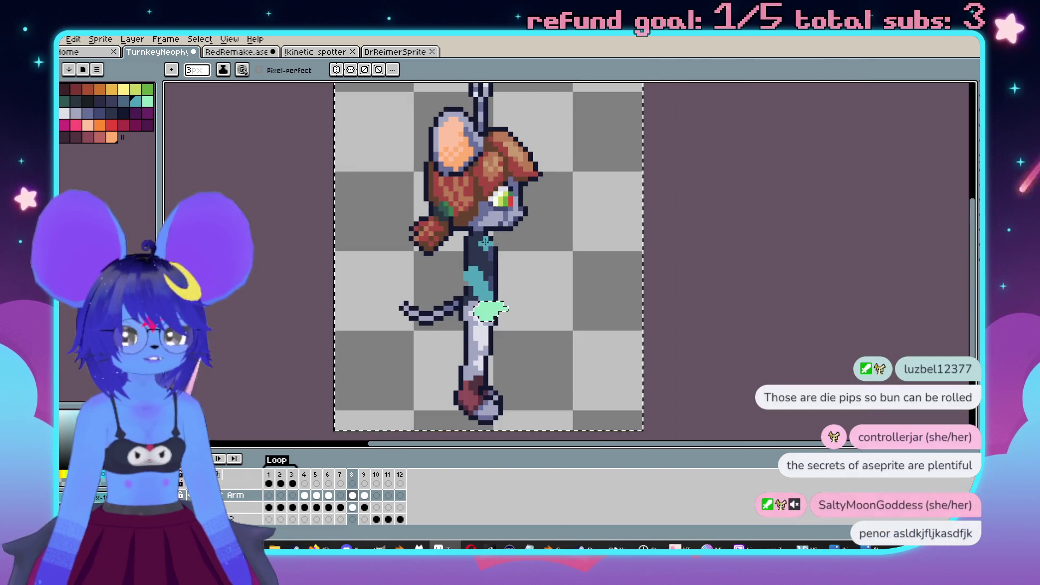
scroll(595, 244, up, 2)
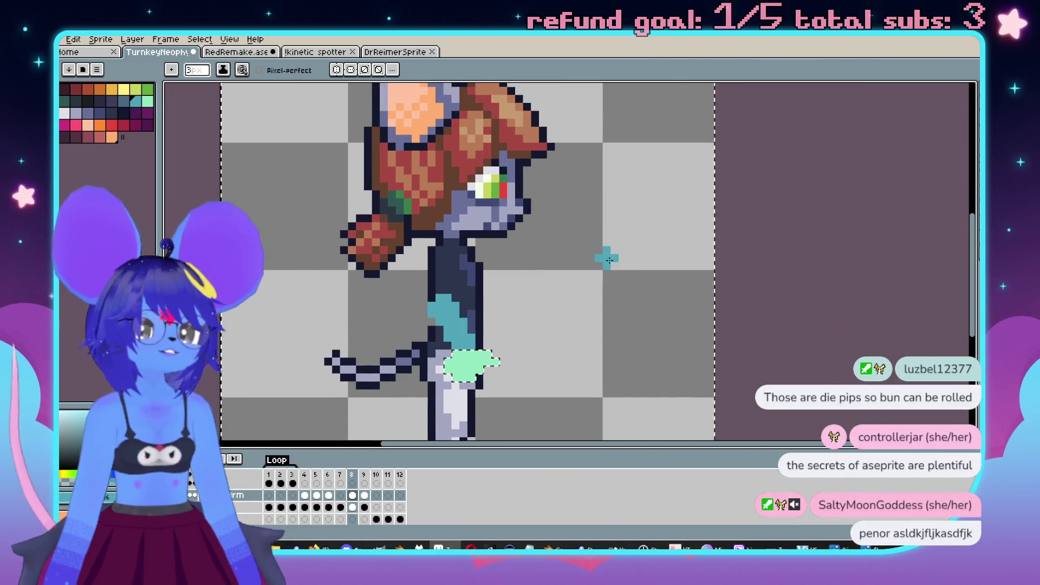
drag(563, 288, 599, 255)
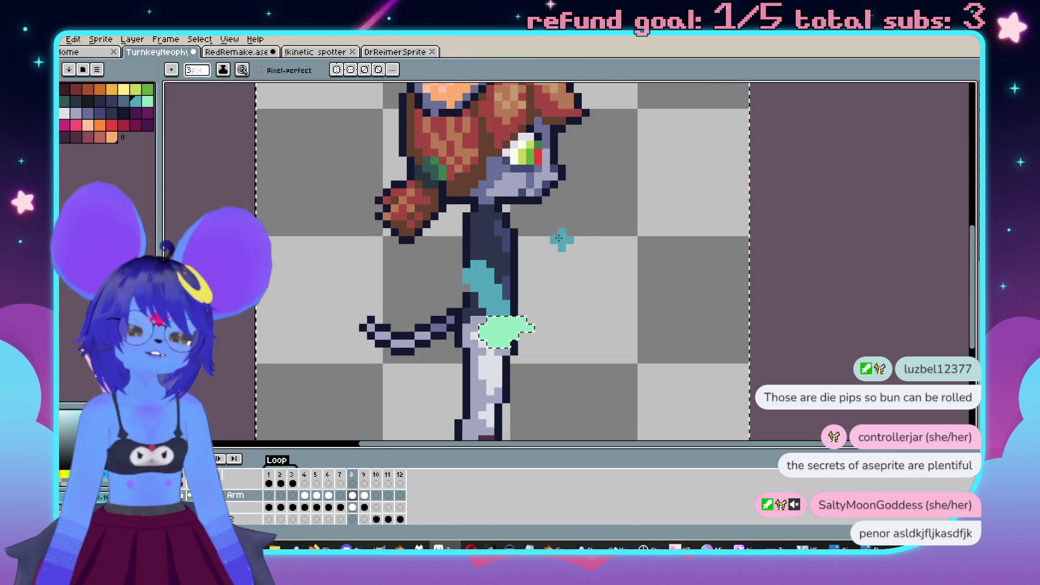
Step: Compare the front pose in frame 2 with the side pose in frame 9, then return to frame 8
click(280, 506)
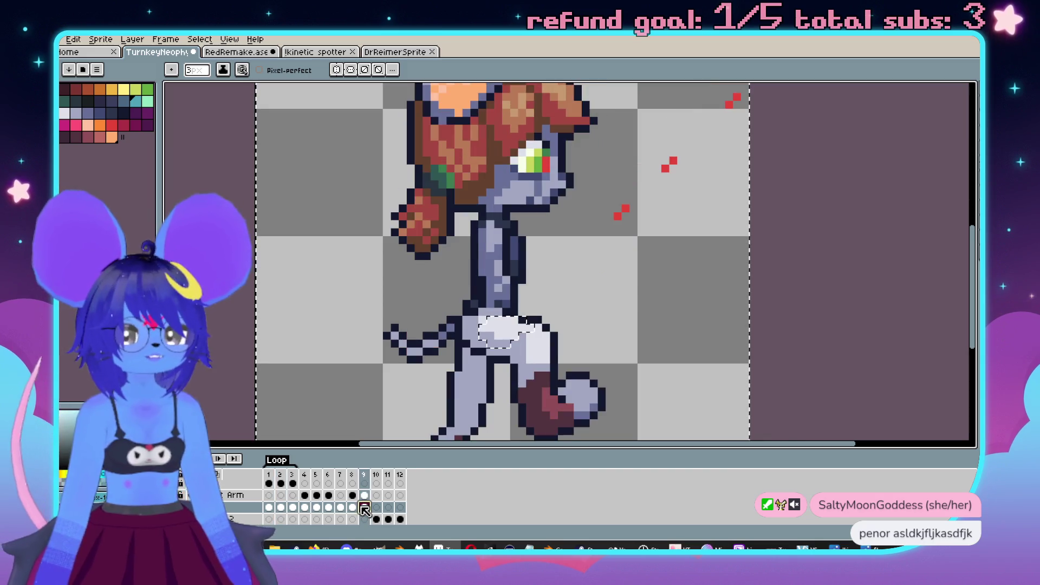
click(363, 507)
key(Left)
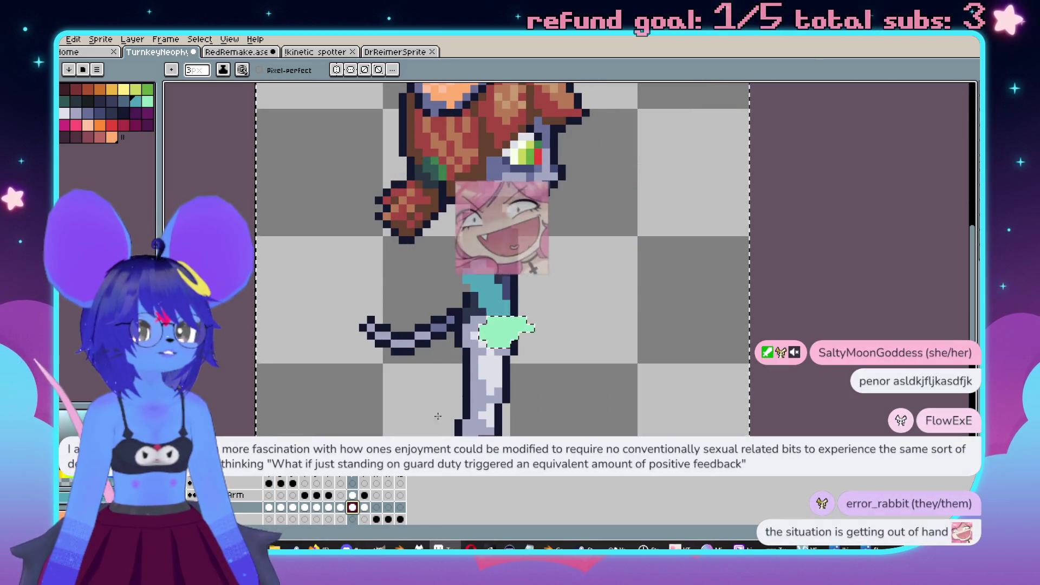
scroll(586, 297, up, 2)
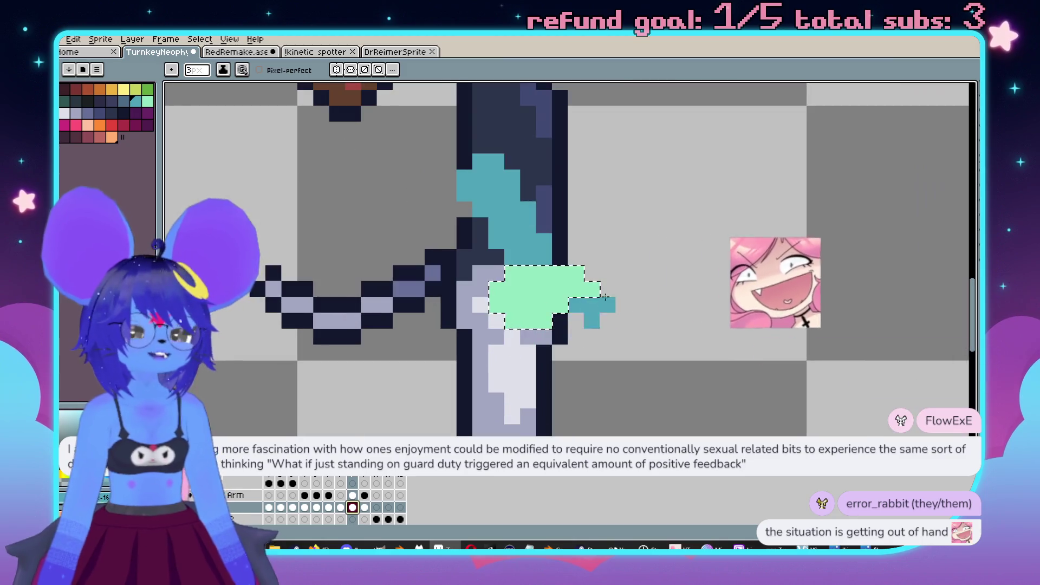
Step: Paste the copied arm into frame 8's arm cel and nudge it left
key(m)
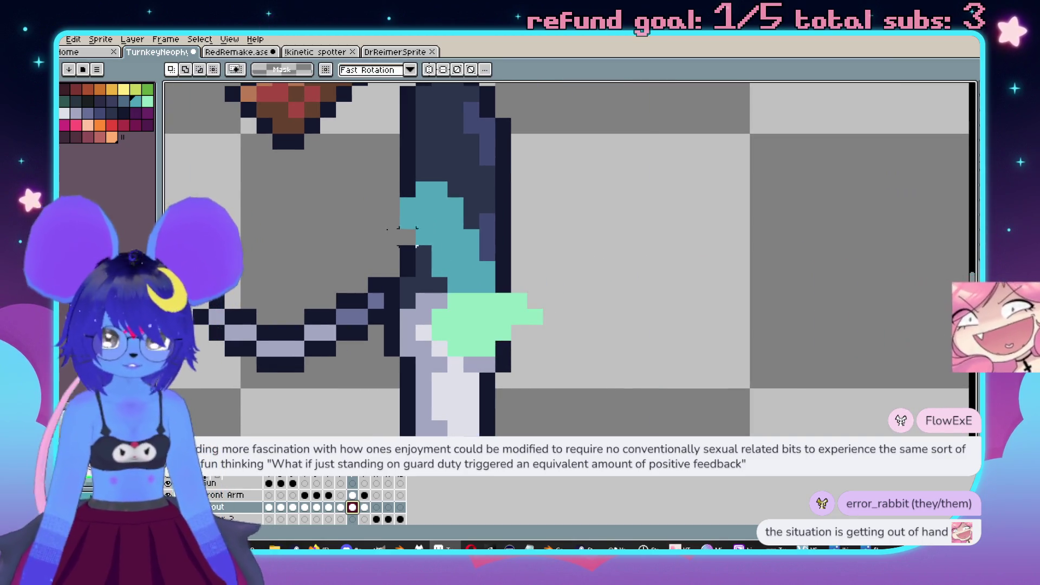
key(ctrl+d)
key(ctrl+v)
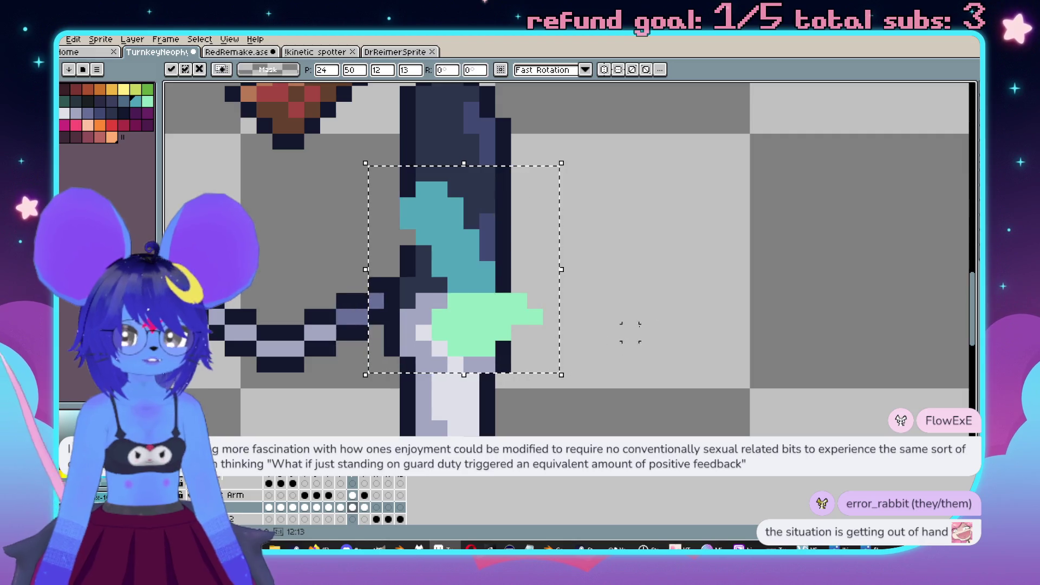
key(Escape)
click(352, 495)
key(ctrl+v)
key(Left)
key(Left)
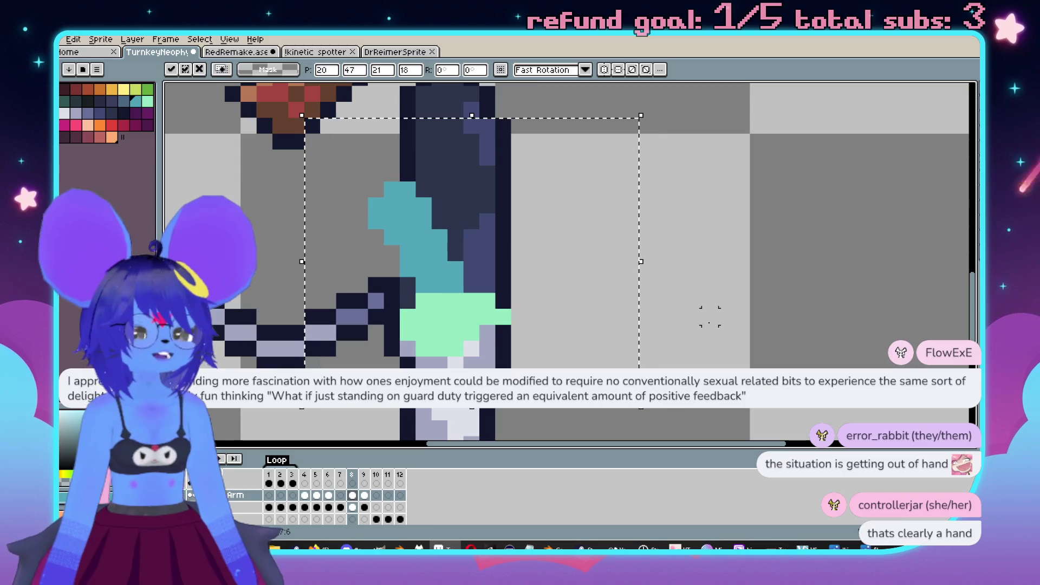
key(Return)
Step: Paint a plum-purple patch down the upper body beside the arm
scroll(483, 250, down, 2)
scroll(525, 274, up, 2)
mouse_move(525, 274)
mouse_down()
mouse_move(455, 226)
mouse_move(409, 210)
mouse_up()
click(147, 112)
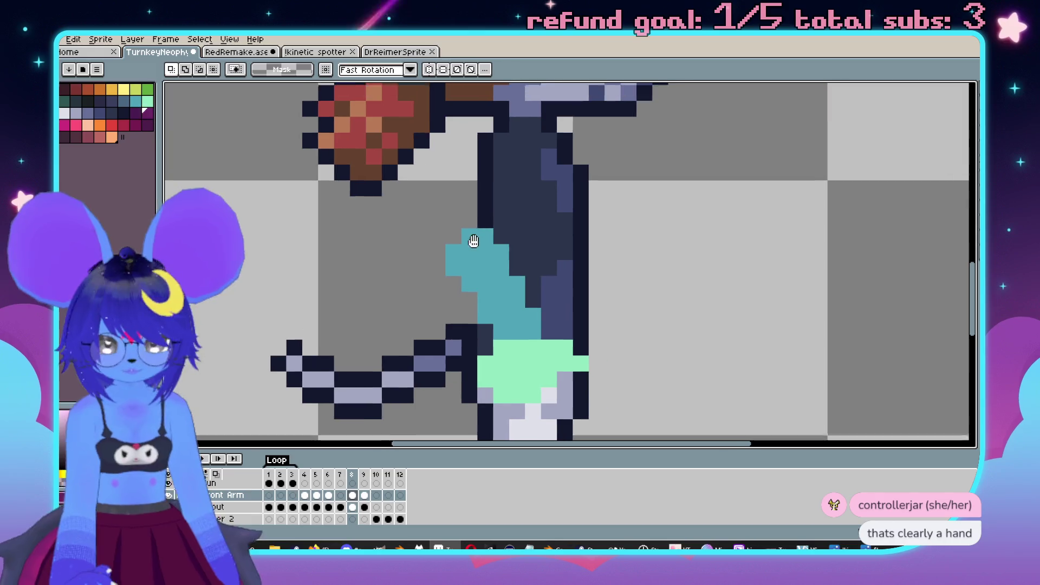
key(b)
click(520, 158)
mouse_move(509, 168)
mouse_down()
mouse_move(474, 243)
mouse_move(472, 282)
mouse_up()
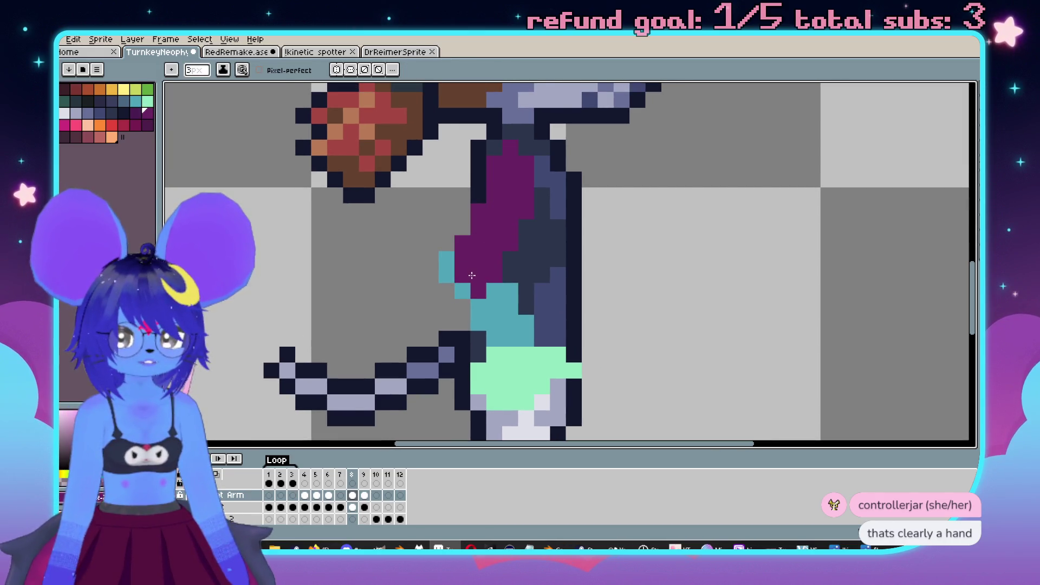
Step: Sample the teal colour and erase the stray teal pixels left of the arm
scroll(471, 282, down, 2)
scroll(512, 218, up, 1)
drag(512, 217, 524, 211)
alt+click(514, 274)
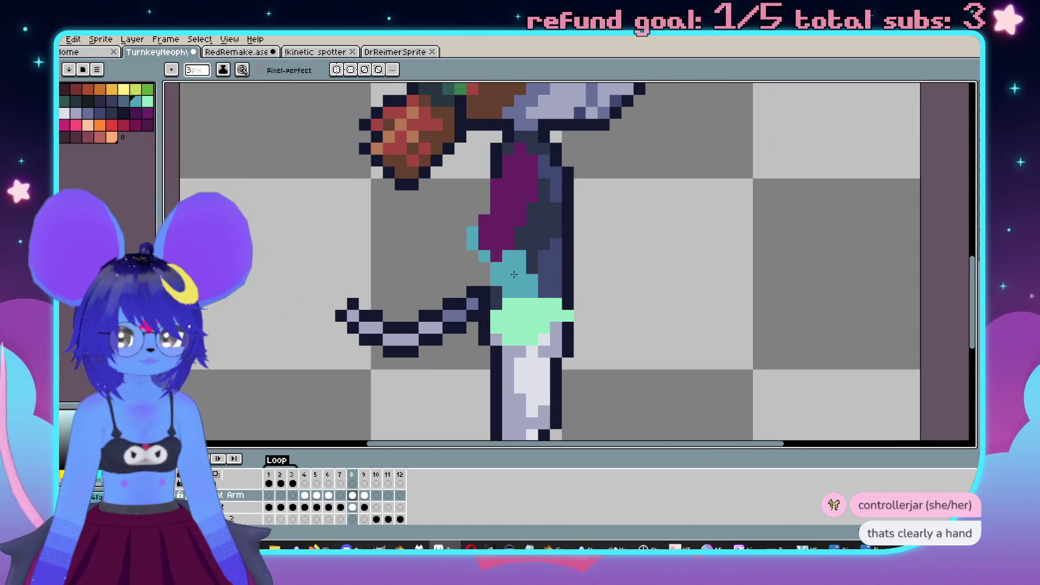
scroll(491, 245, up, 2)
key(e)
drag(456, 255, 433, 208)
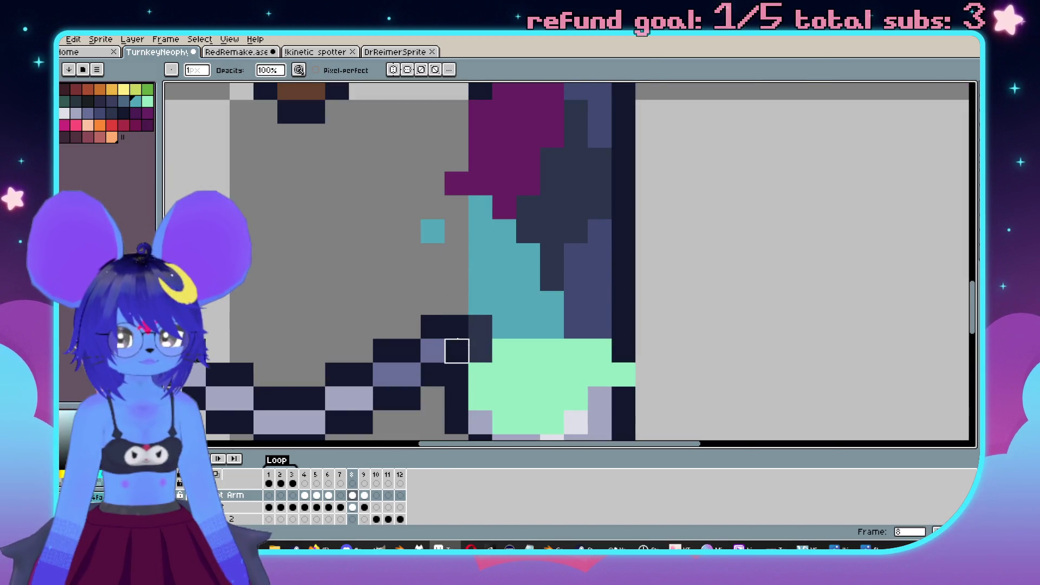
click(433, 231)
scroll(433, 184, down, 2)
scroll(444, 217, up, 2)
Step: Repaint single teal pixels beside the arm and along the band with a 1-pixel pencil
key(b)
click(467, 244)
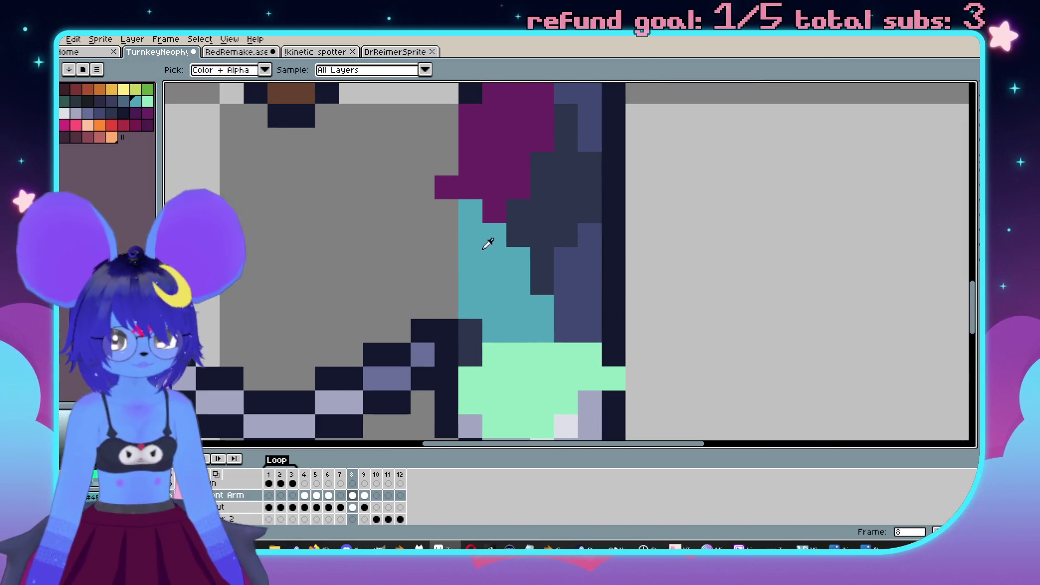
click(466, 251)
scroll(467, 244, down, 2)
scroll(467, 242, up, 2)
key(minus)
key(minus)
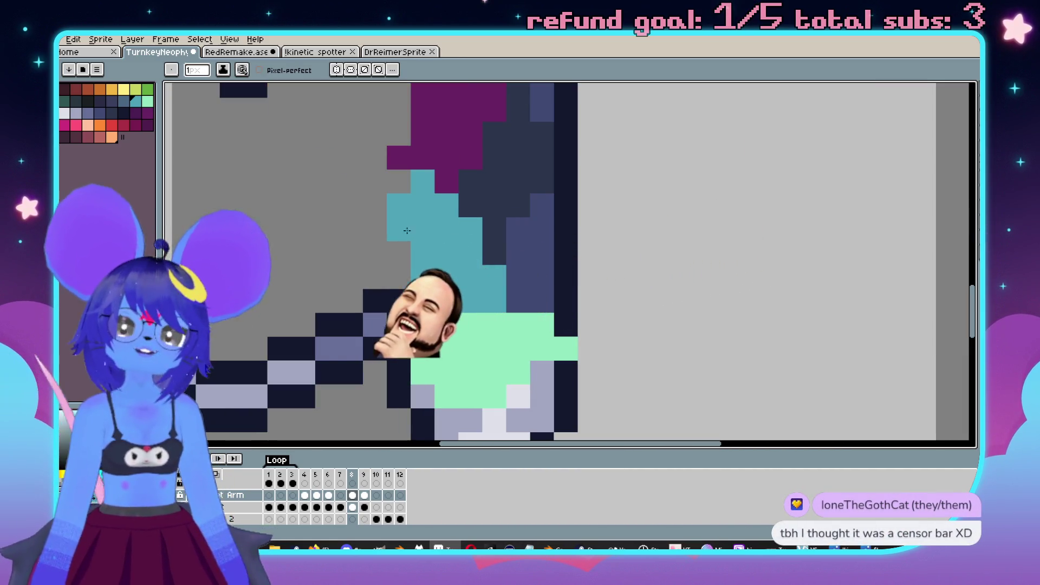
click(409, 182)
scroll(410, 182, down, 2)
scroll(433, 189, up, 1)
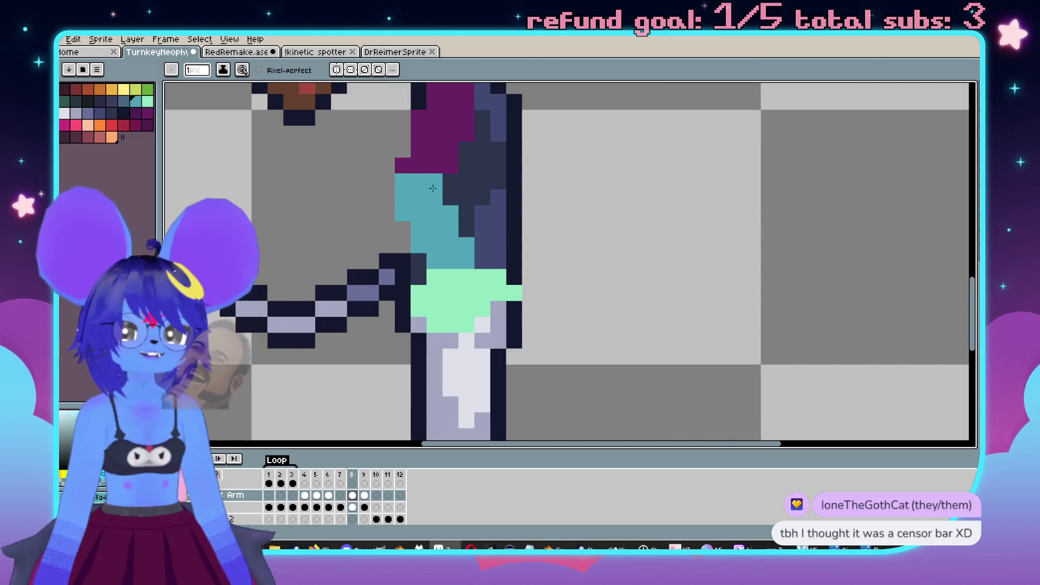
scroll(448, 201, down, 2)
scroll(487, 244, up, 3)
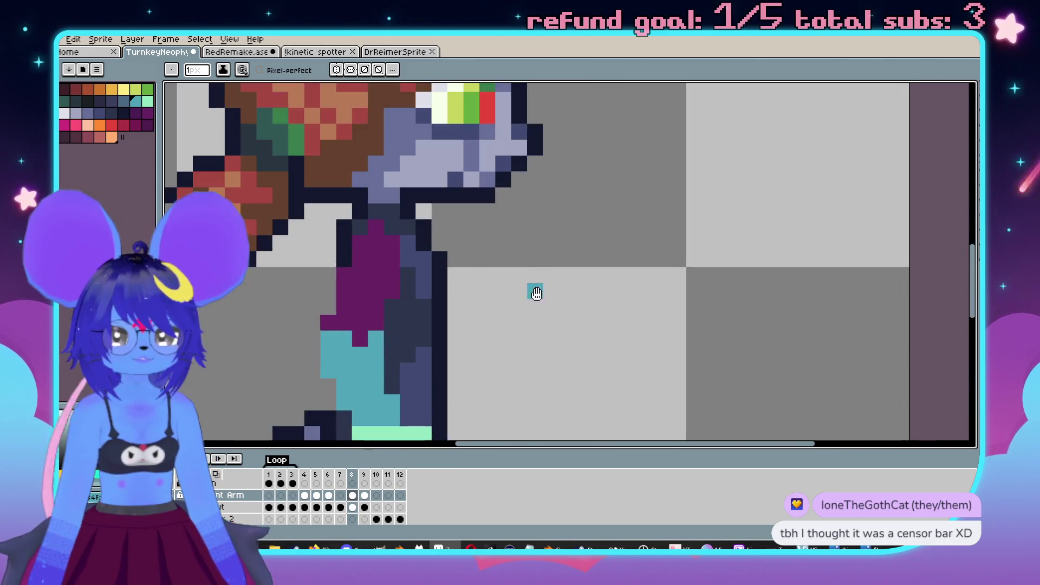
scroll(564, 216, down, 1)
click(574, 203)
scroll(577, 214, up, 1)
scroll(588, 238, down, 1)
scroll(584, 314, down, 3)
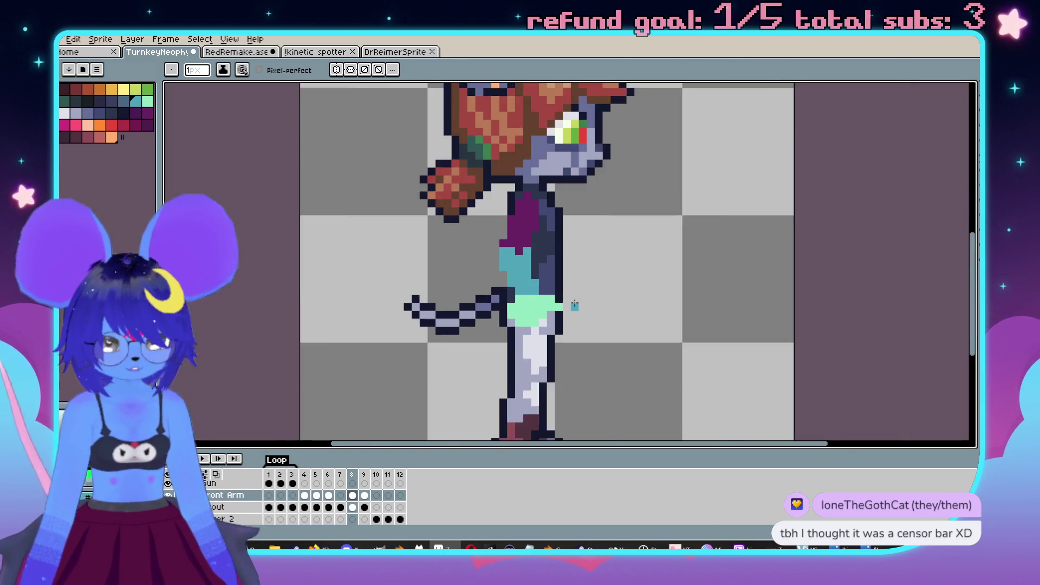
scroll(577, 325, up, 2)
Step: Marquee-select the shorts and torso block and nudge it one pixel left
key(m)
mouse_move(574, 332)
mouse_down()
mouse_move(452, 255)
mouse_move(557, 344)
mouse_move(471, 287)
mouse_move(412, 266)
mouse_up()
key(ctrl+d)
drag(590, 372, 474, 266)
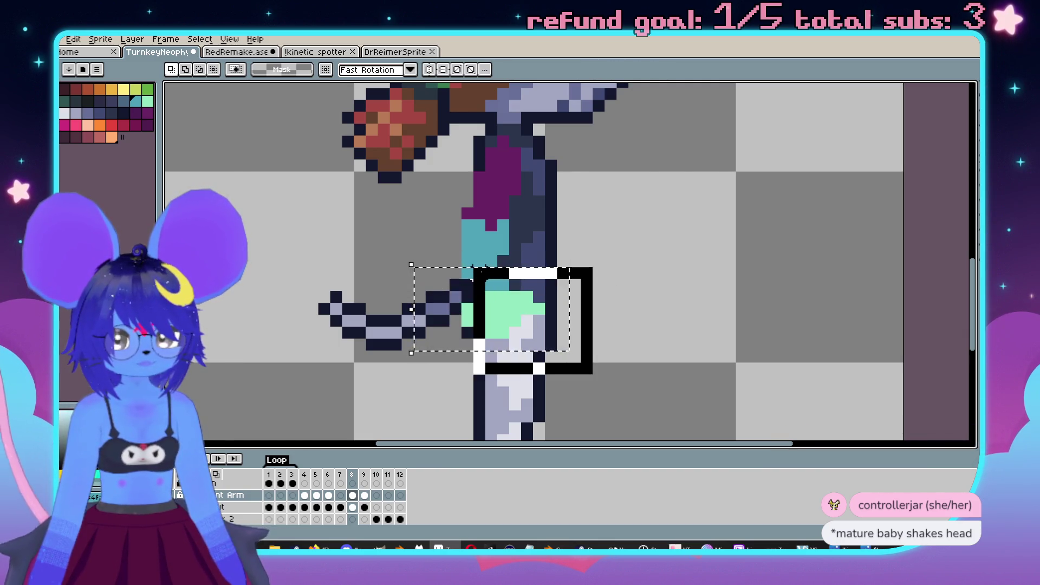
Step: Select the torso and waist pixels in frame 8 and nudge them one pixel right
scroll(464, 315, up, 1)
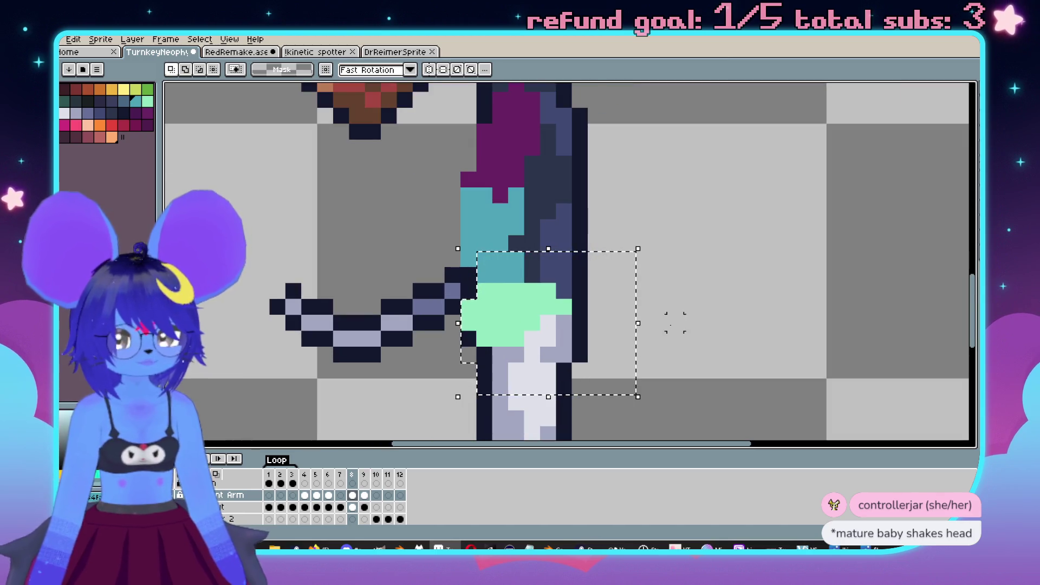
key(ctrl+d)
drag(599, 366, 397, 267)
key(ctrl+d)
scroll(682, 292, down, 3)
scroll(596, 315, up, 2)
drag(626, 317, 620, 320)
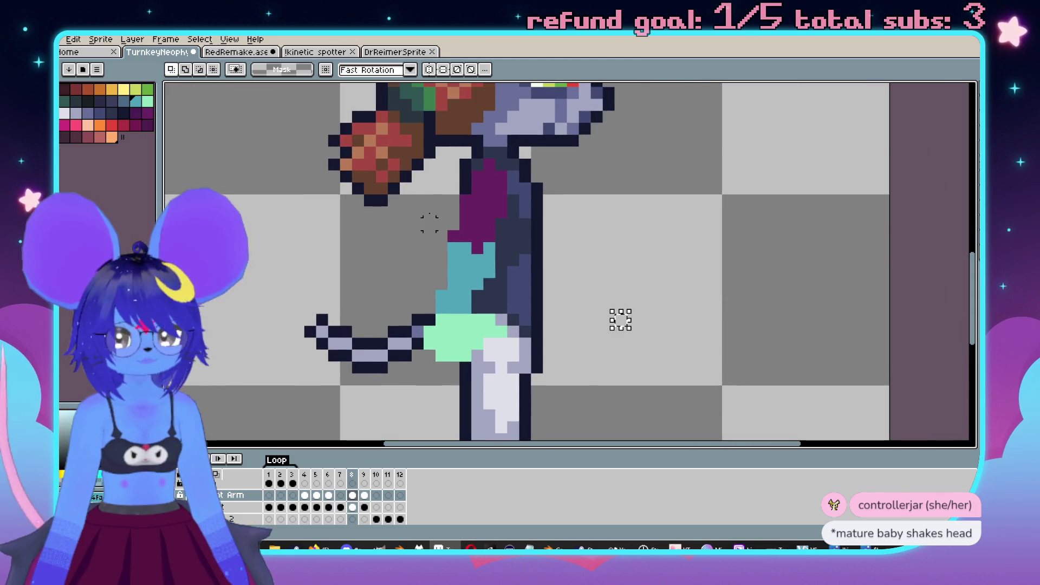
key(ctrl+shift+d)
key(Right)
key(ctrl+d)
scroll(612, 352, down, 2)
scroll(607, 380, up, 2)
key(ctrl+shift+d)
key(ctrl+d)
scroll(571, 288, down, 1)
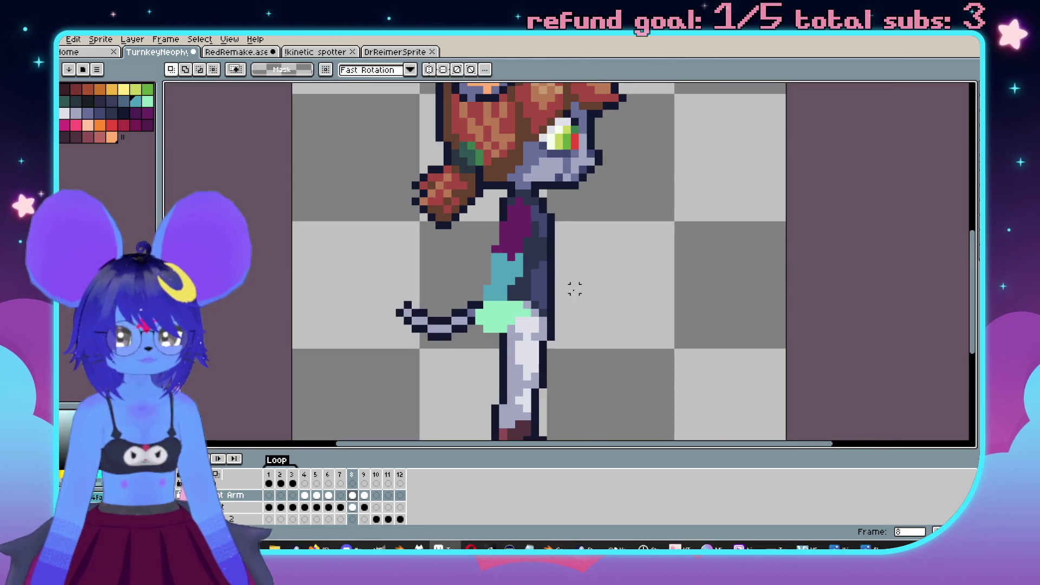
Step: Compare frame 8 against frames 7 and 5, ending back on frame 8
key(comma)
key(period)
click(317, 496)
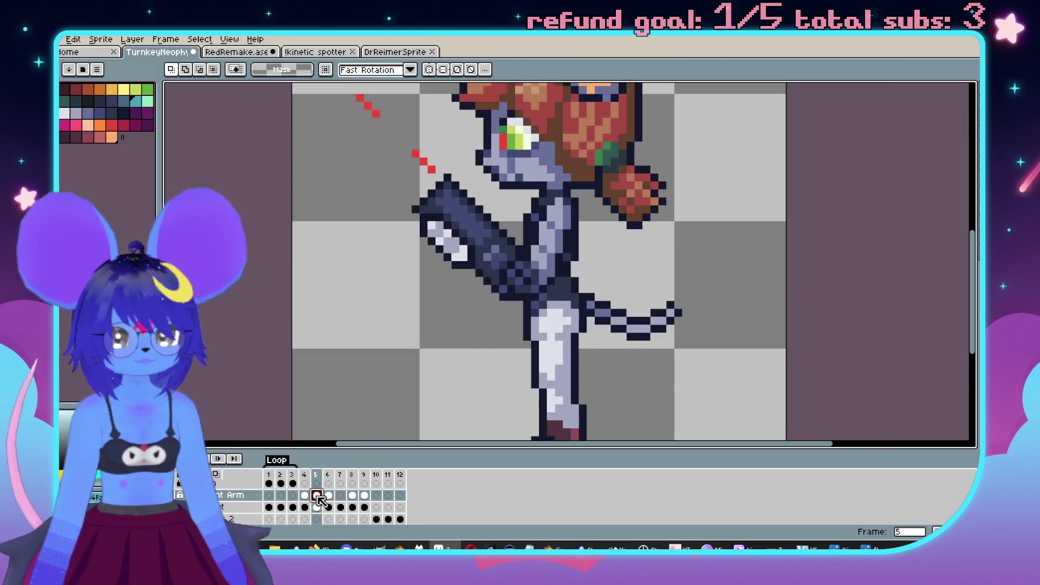
click(353, 496)
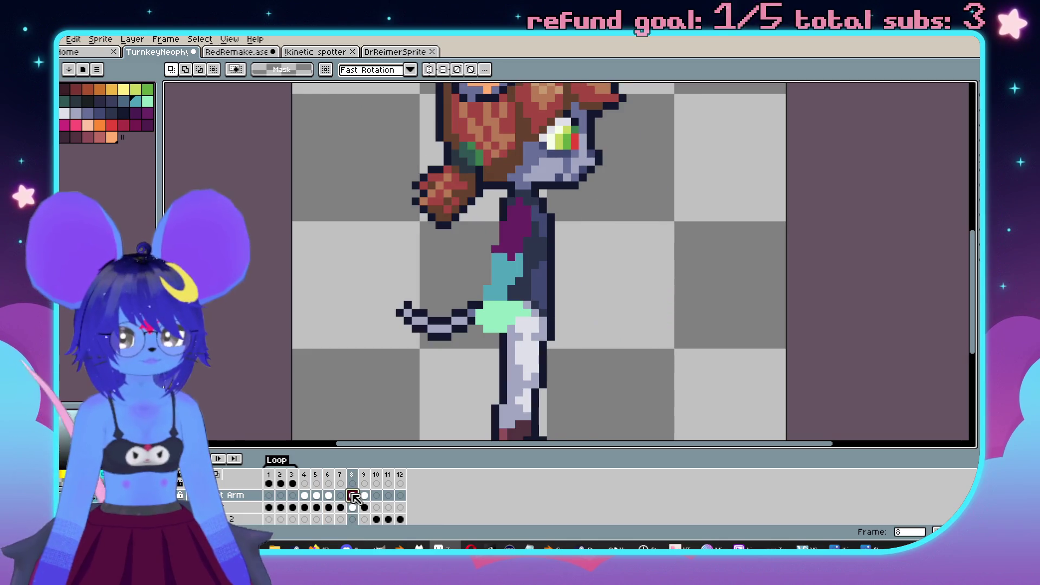
scroll(583, 307, left, 2)
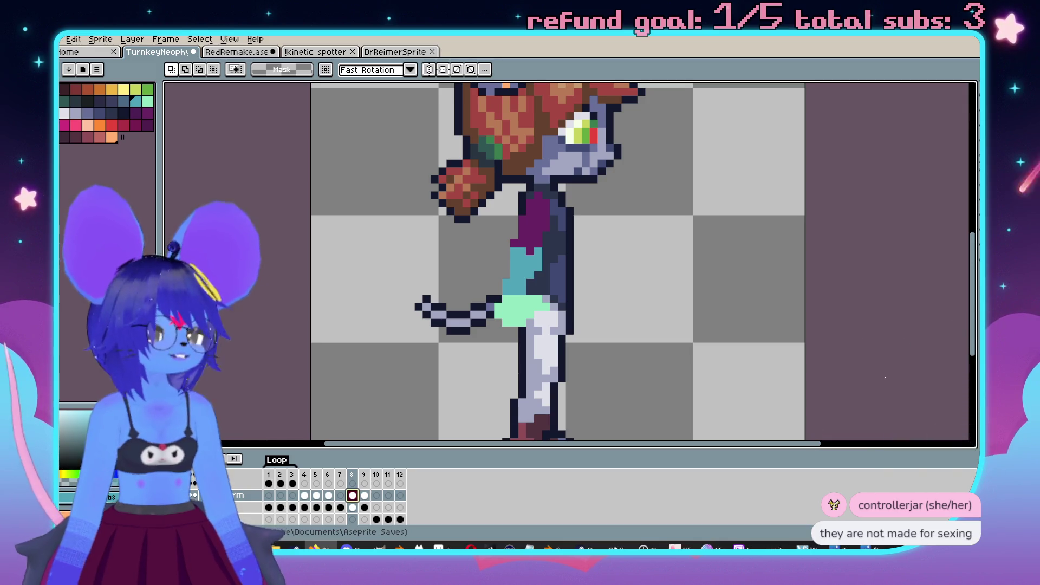
Step: Select the mint-green shorts in frame 8 and shift them one pixel left
scroll(669, 278, down, 2)
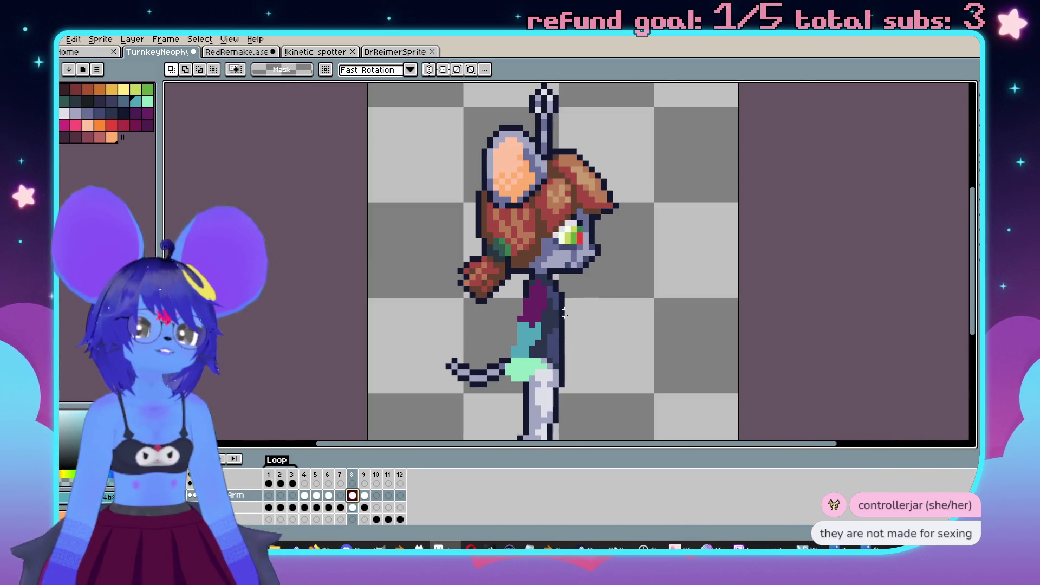
scroll(550, 303, up, 2)
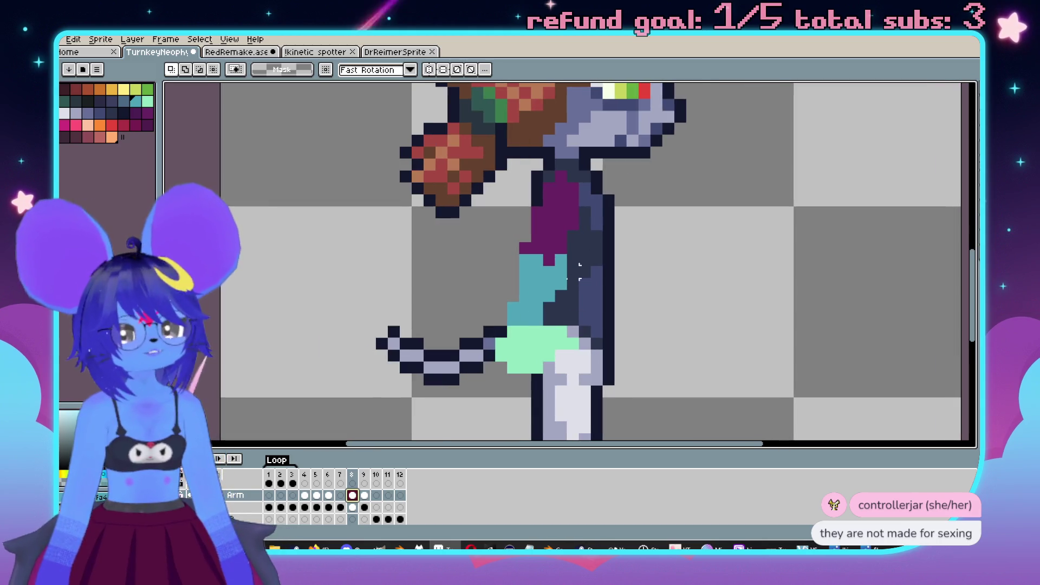
scroll(549, 308, up, 1)
key(b)
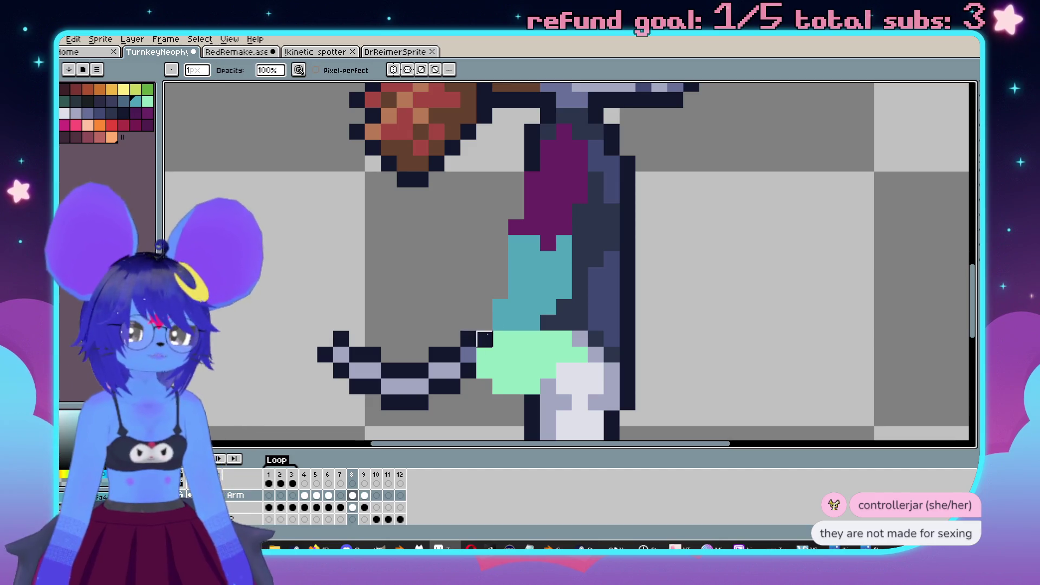
scroll(484, 336, down, 2)
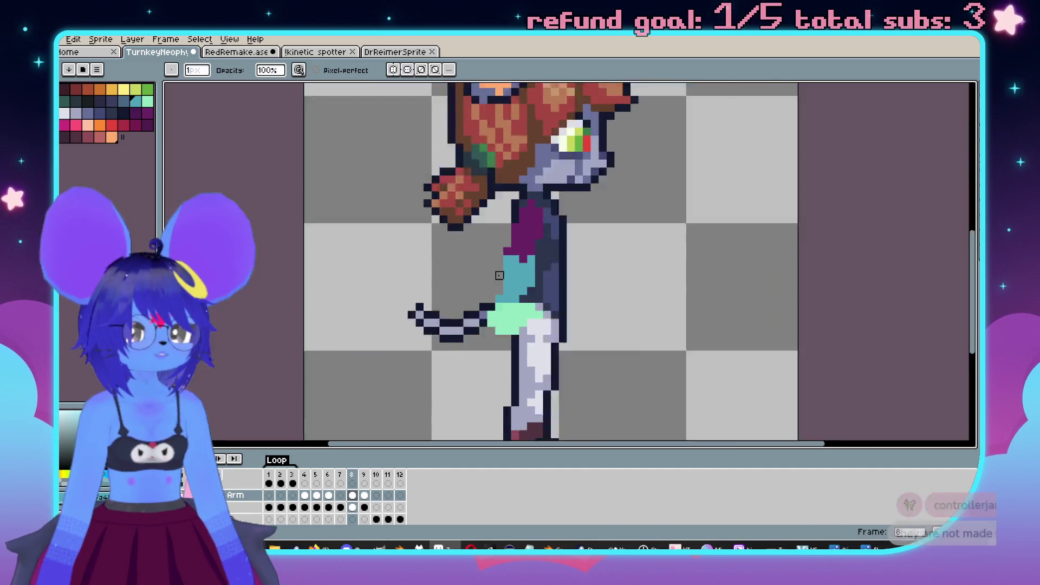
scroll(492, 285, up, 1)
key(v)
key(m)
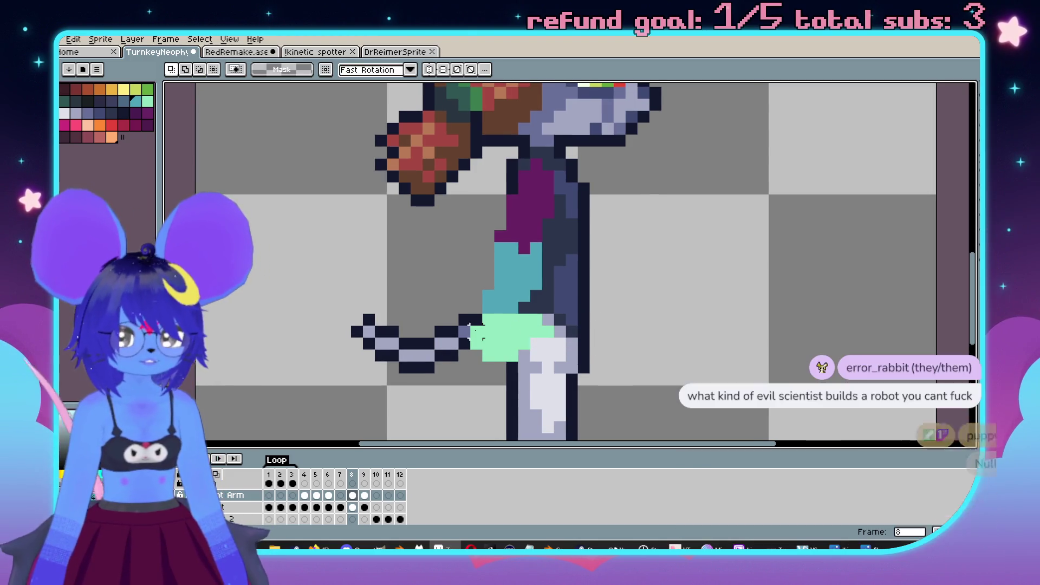
drag(456, 313, 616, 375)
key(Left)
key(ctrl+d)
Step: Compare frame 2 of the walk cycle with frame 8
scroll(687, 363, down, 2)
scroll(660, 356, up, 2)
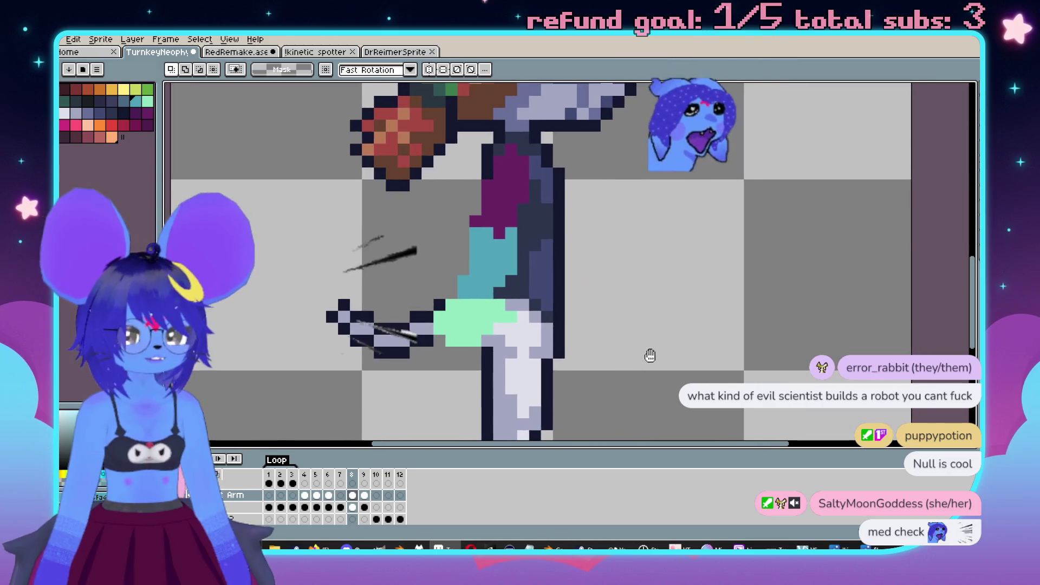
scroll(628, 355, down, 2)
scroll(616, 355, up, 1)
scroll(616, 354, right, 1)
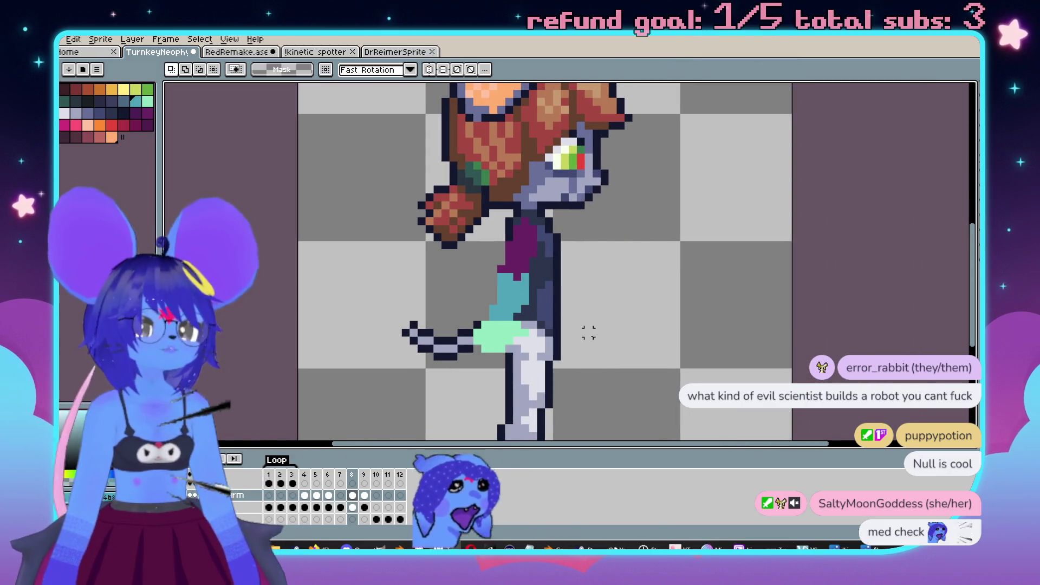
scroll(582, 350, up, 2)
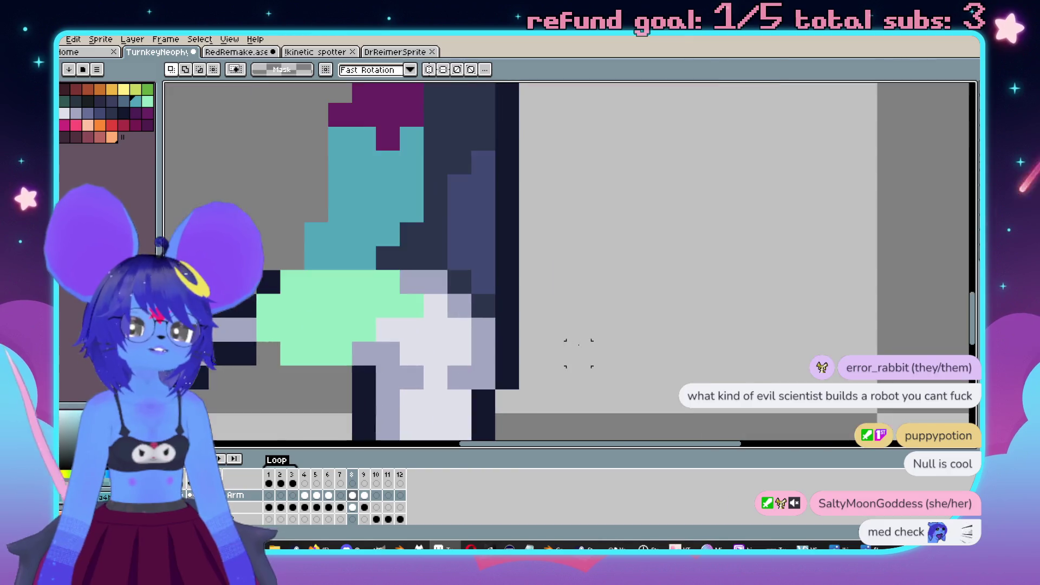
scroll(589, 325, down, 3)
scroll(589, 324, right, 1)
scroll(390, 357, up, 1)
scroll(390, 325, right, 1)
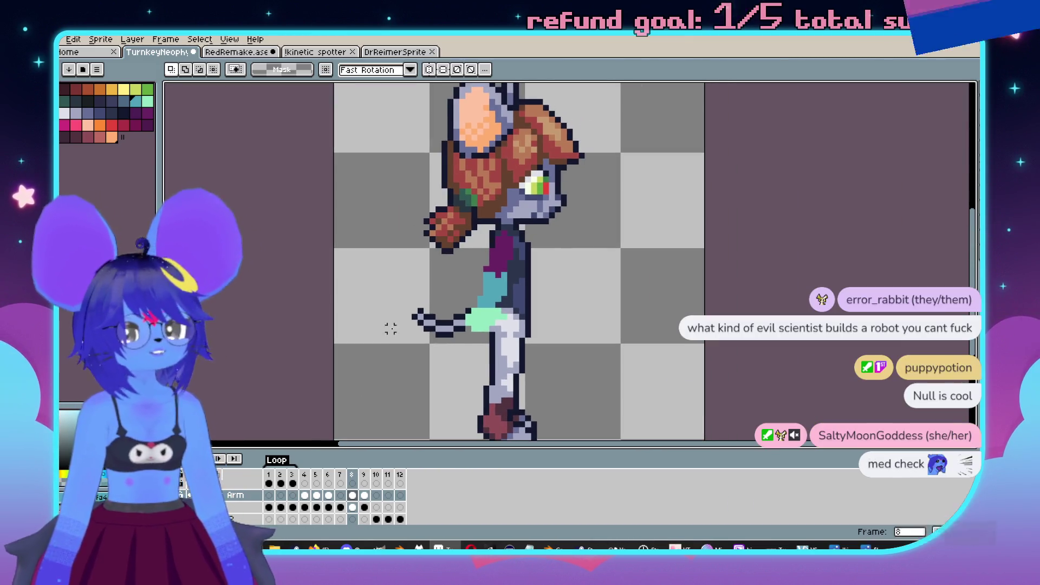
scroll(390, 325, left, 1)
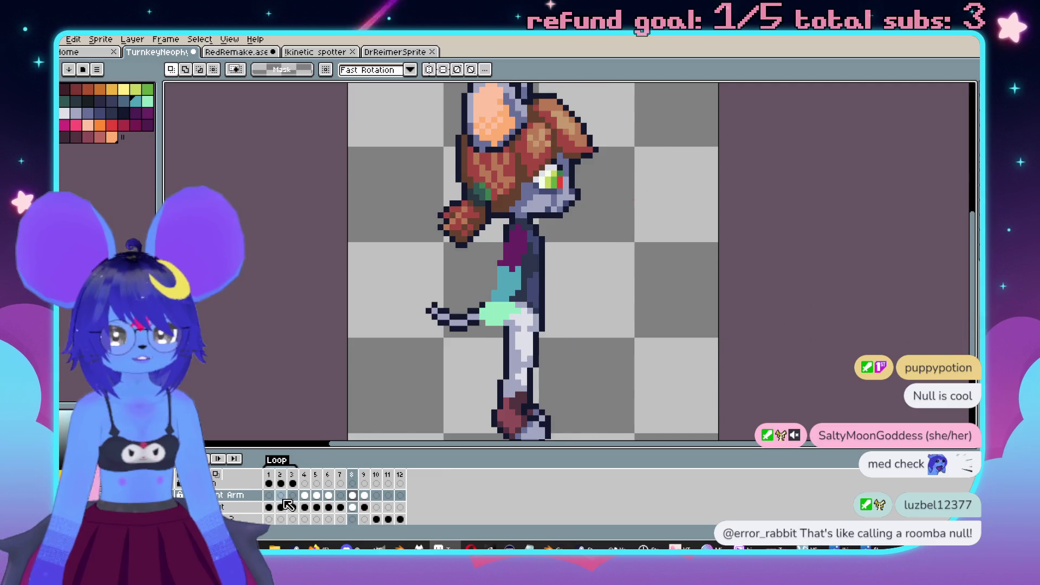
click(281, 495)
click(352, 495)
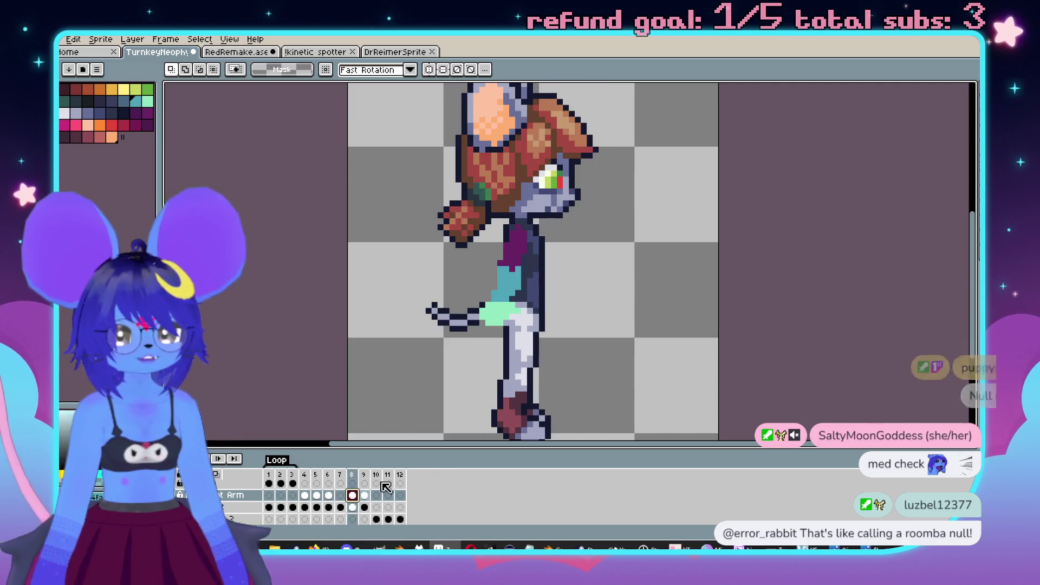
scroll(561, 287, up, 2)
scroll(560, 287, left, 1)
scroll(560, 287, left, 1)
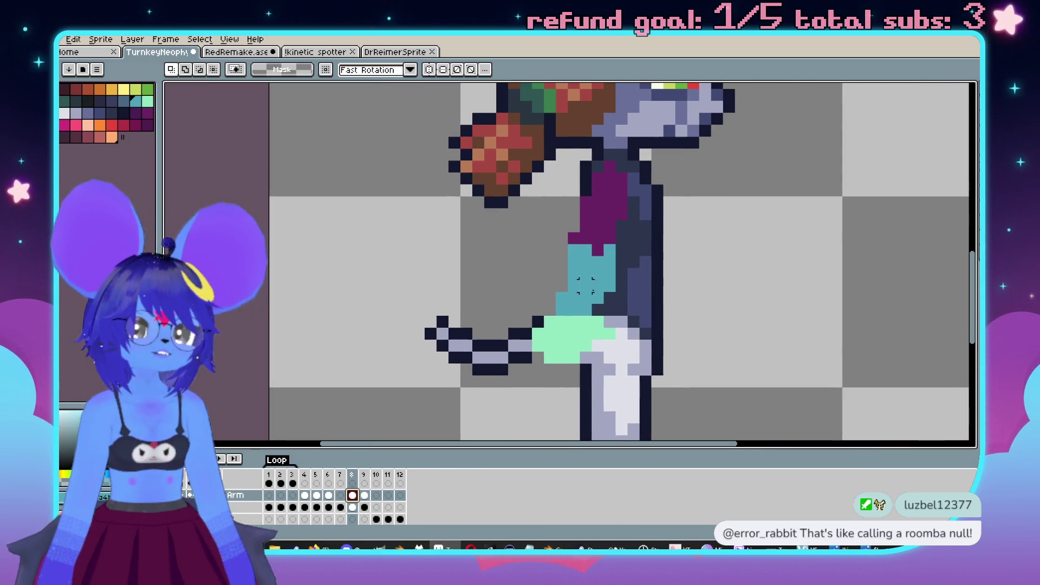
scroll(621, 349, right, 1)
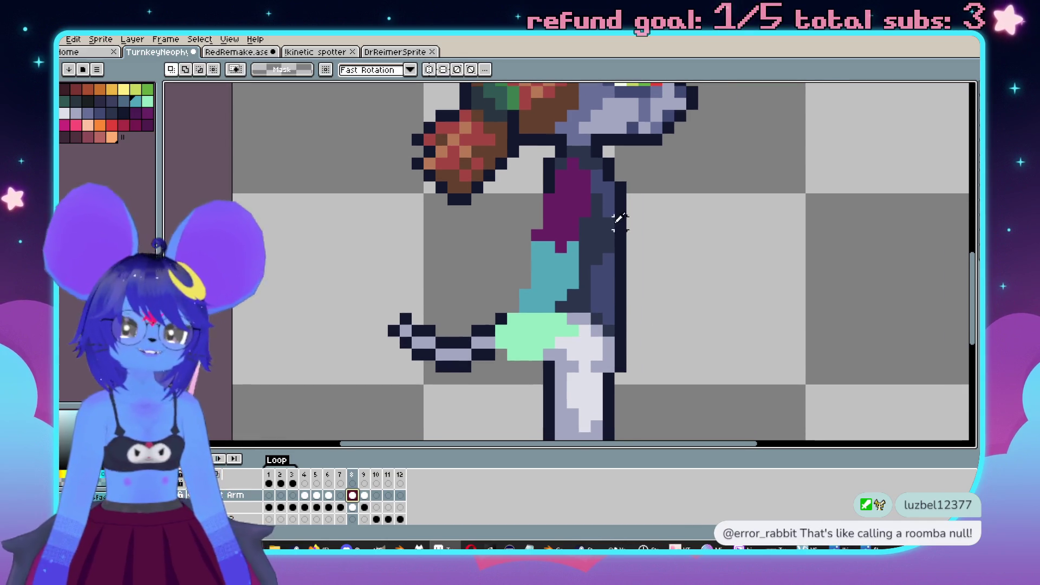
scroll(627, 198, up, 1)
Step: Place a dark outline pixel beside the shorts with the pencil
key(b)
scroll(549, 316, up, 1)
click(550, 315)
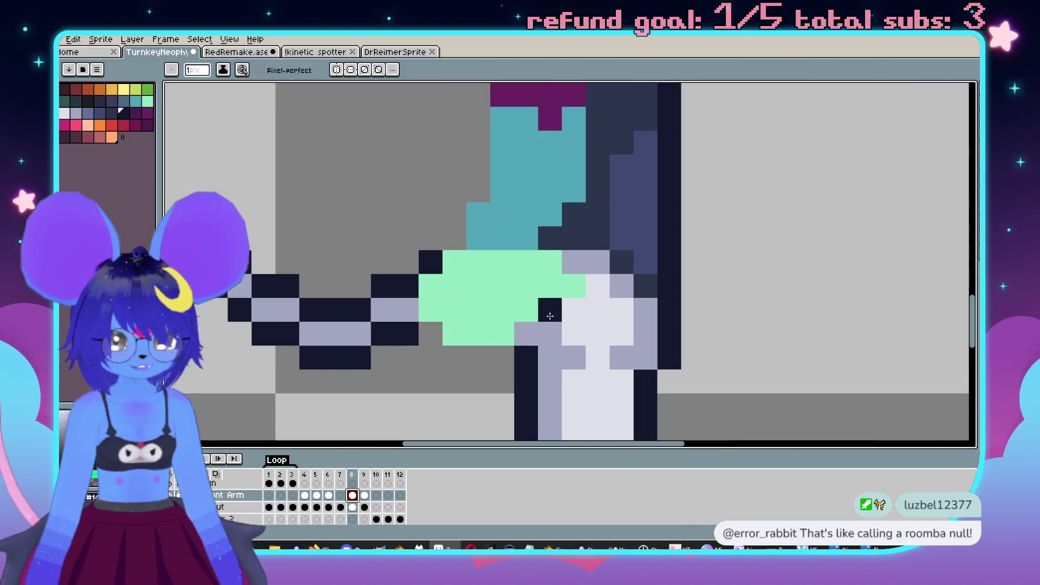
Step: Move the dark pixel one row higher and outline where the shorts meet the leg
key(ctrl+z)
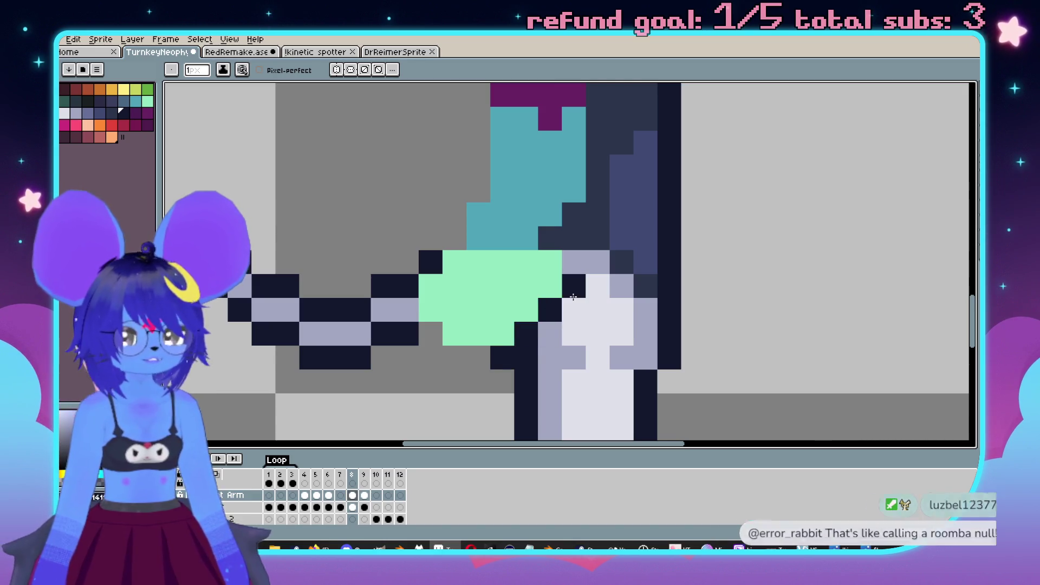
click(573, 286)
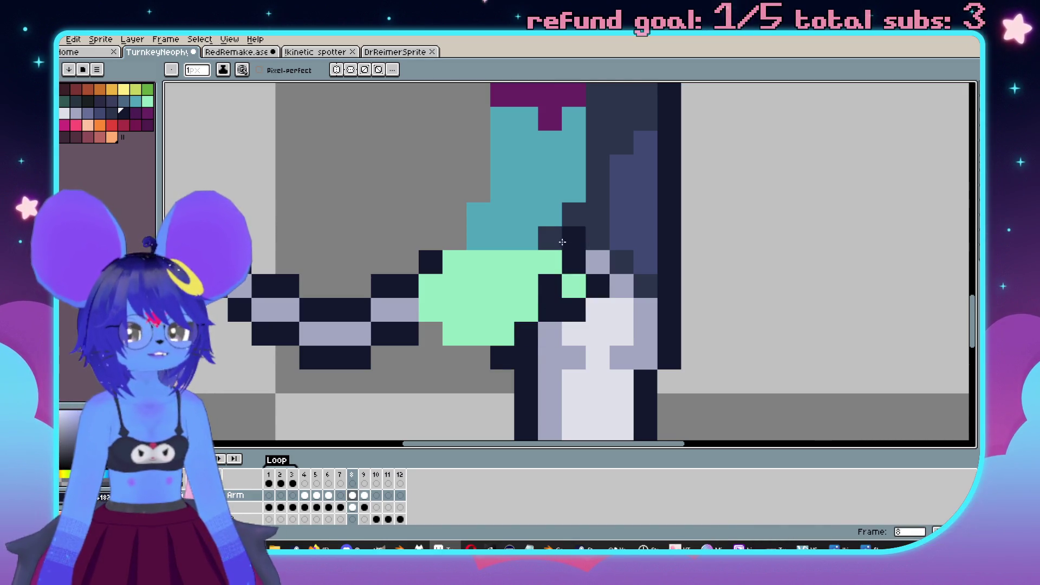
scroll(579, 214, up, 2)
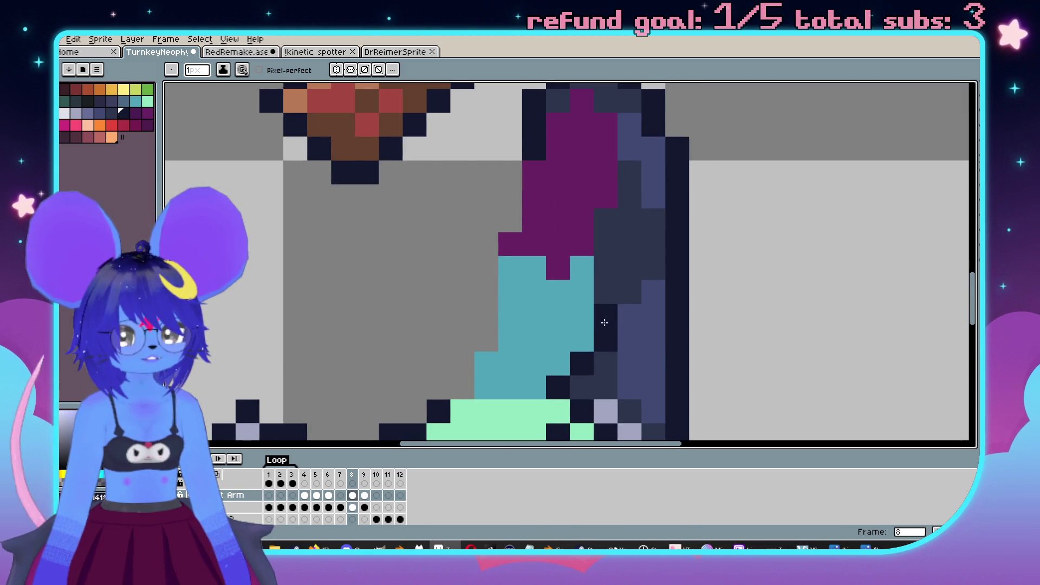
drag(582, 340, 604, 299)
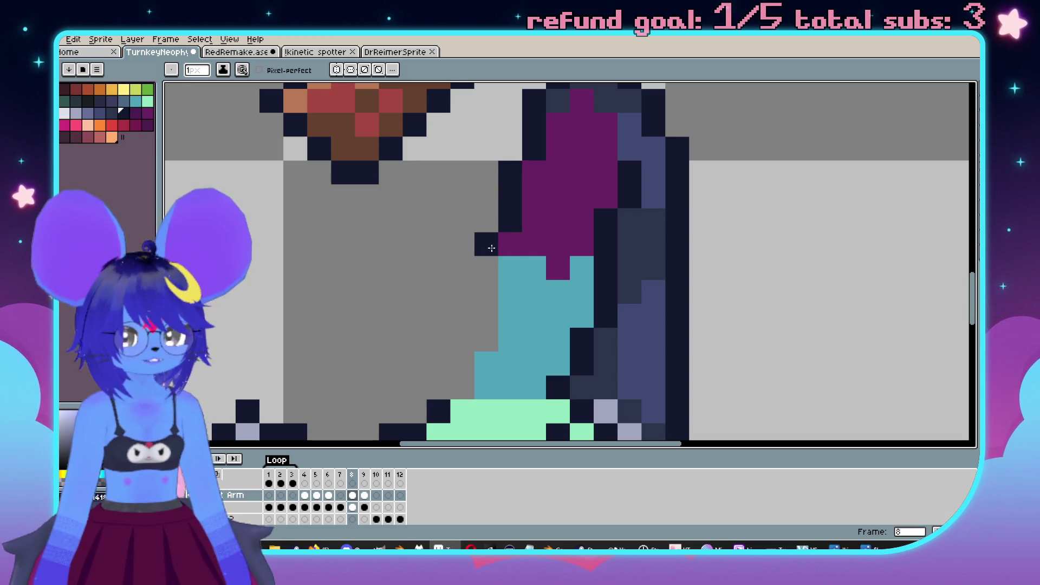
Step: Add dark outline pixels along the teal belt's left edge and under the shorts, then preview frame 9
shift+click(483, 345)
scroll(481, 346, down, 1)
shift+click(486, 332)
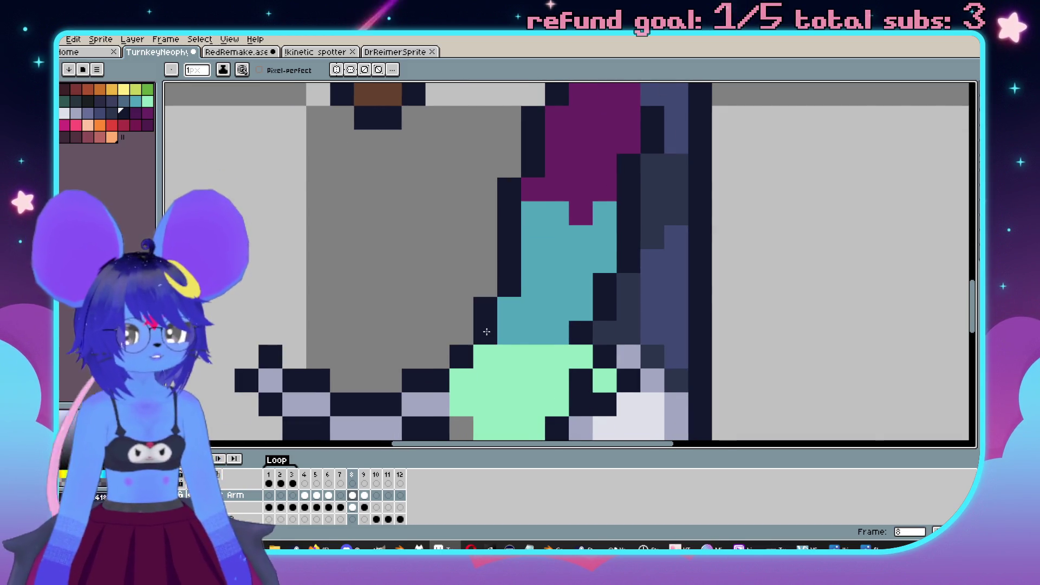
scroll(490, 303, down, 2)
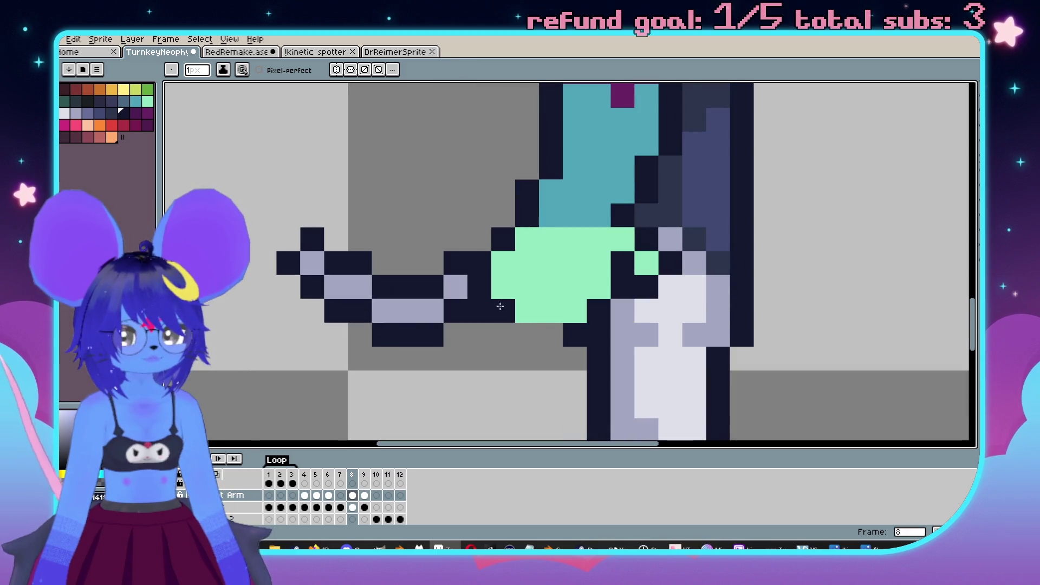
click(551, 335)
scroll(577, 339, down, 3)
scroll(616, 325, up, 3)
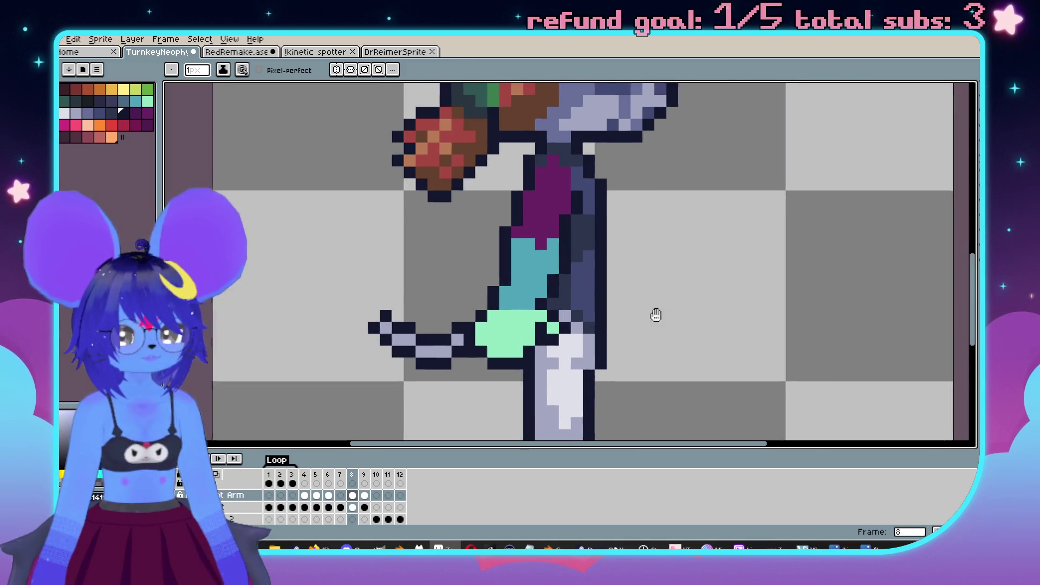
key(Left)
key(Right)
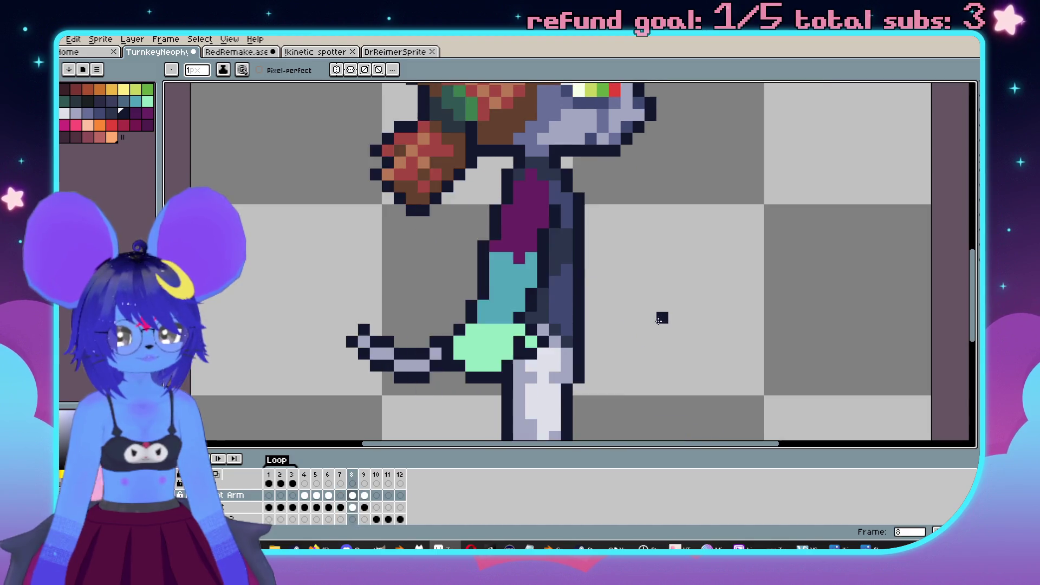
Step: Fill the purple torso above the belt on frame 8 with light grey-blue
key(Right)
scroll(545, 159, up, 2)
key(i)
key(b)
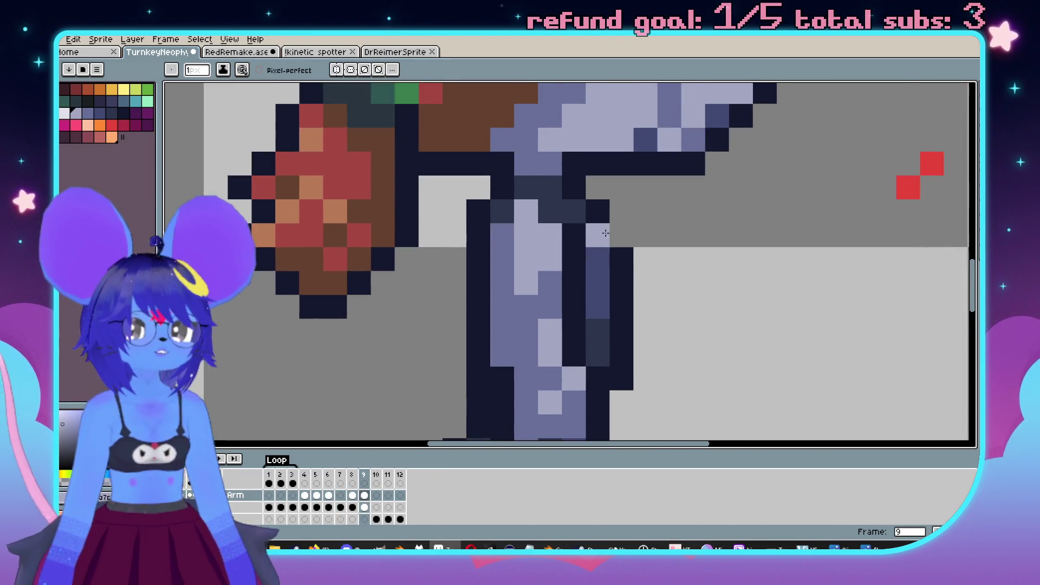
scroll(602, 248, down, 1)
key(Left)
key(g)
click(558, 259)
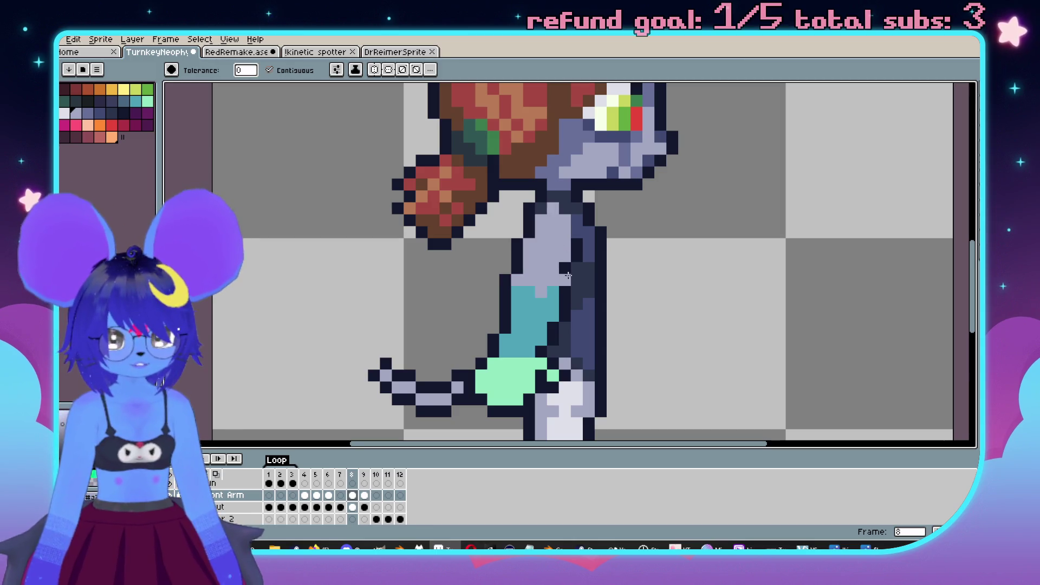
Step: Move the torso highlight up one cell, painting its old spot with the dark colour
key(i)
key(g)
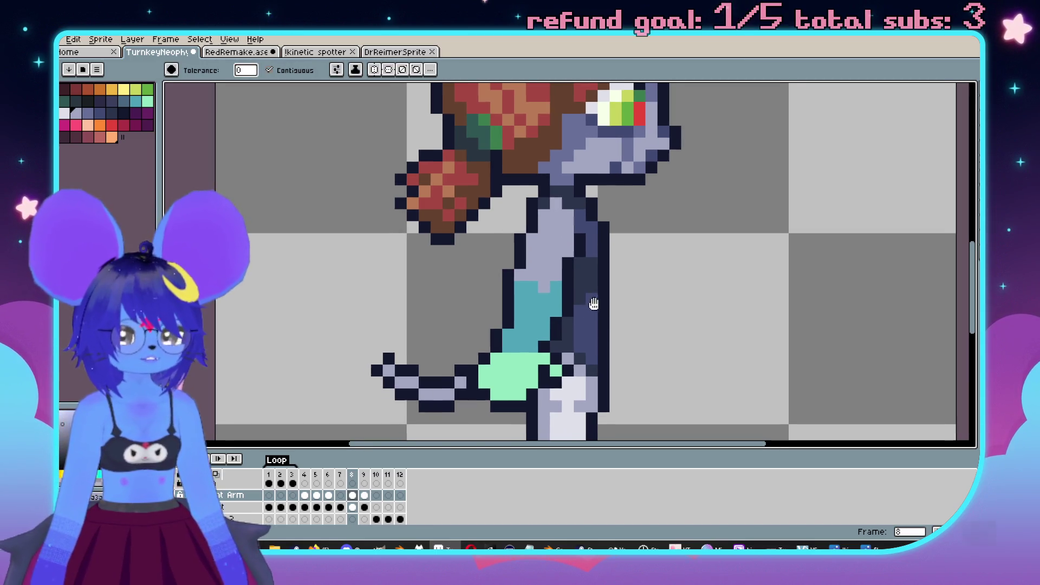
scroll(525, 281, up, 1)
key(b)
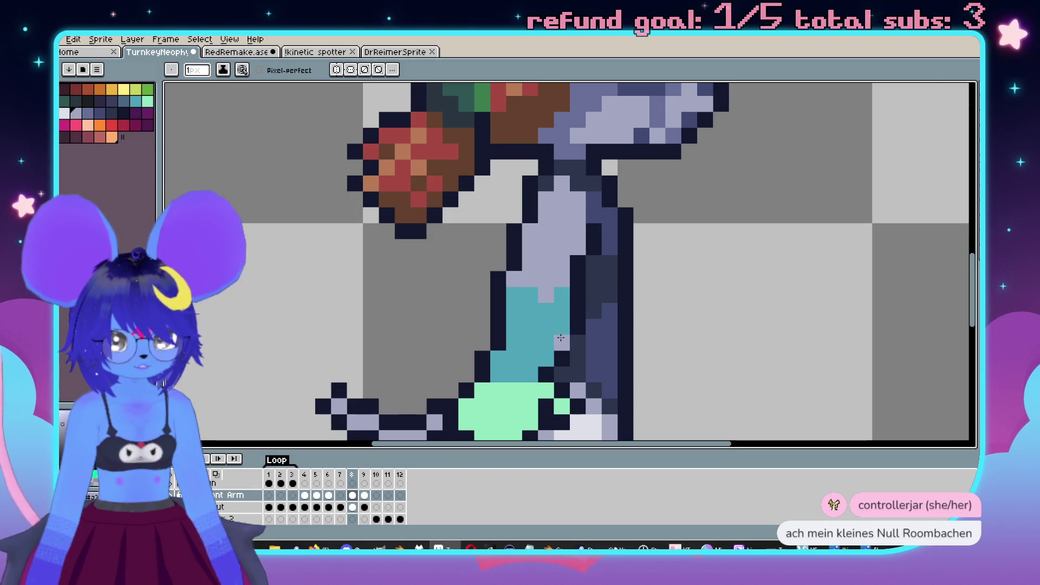
right_click(593, 311)
click(594, 295)
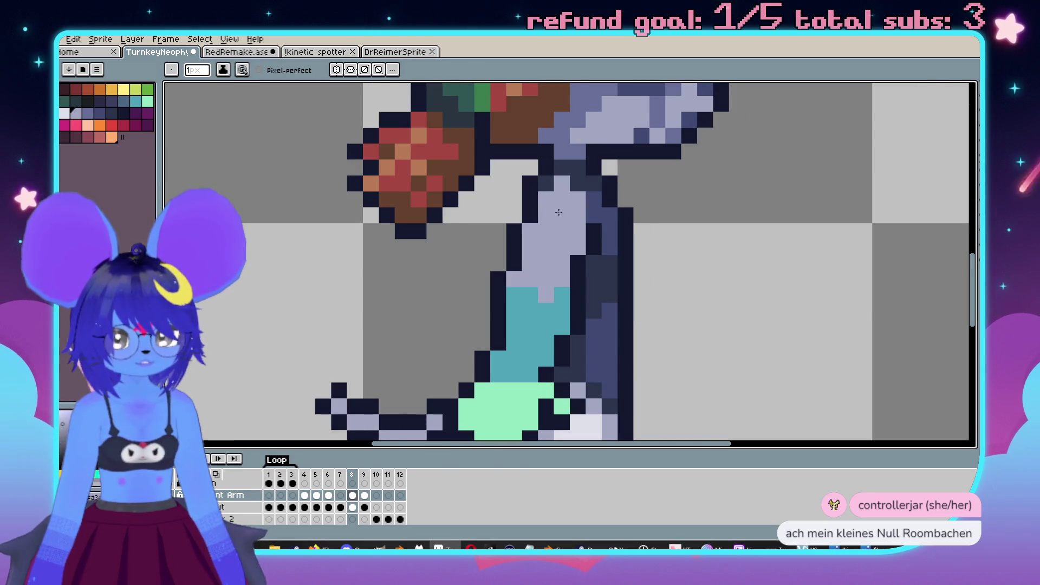
key(i)
key(b)
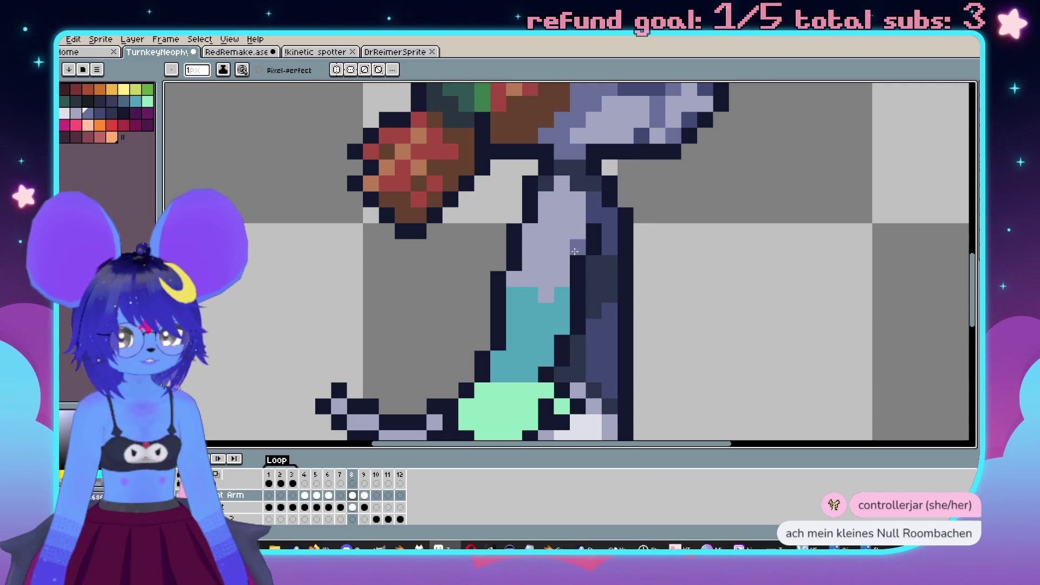
Step: Preview neighbouring frames, add a mid-tone torso shading pixel, then open frame 2 to compare
key(Return)
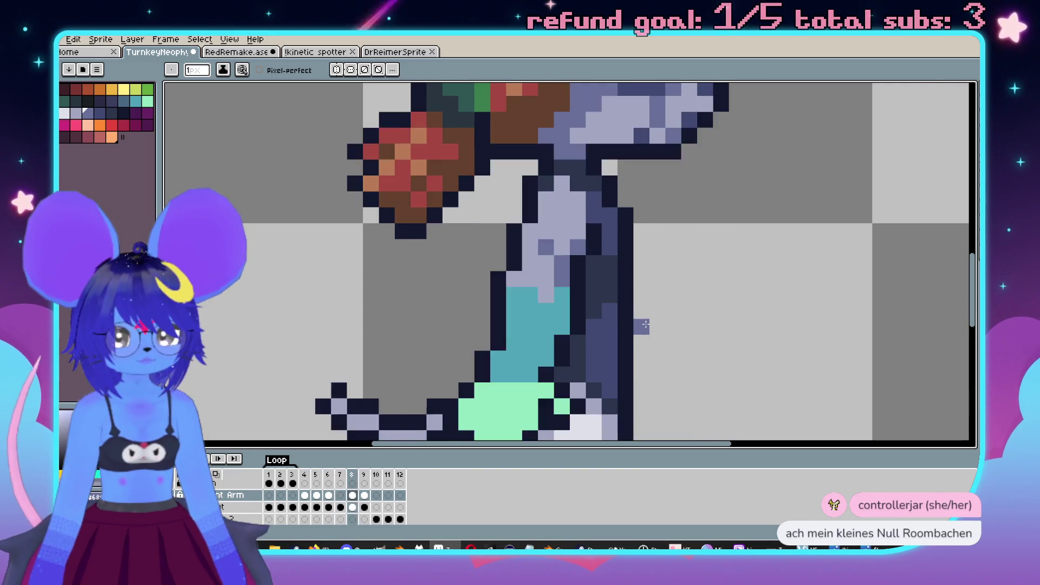
key(Return)
key(Return)
key(Return)
click(530, 279)
scroll(601, 351, down, 3)
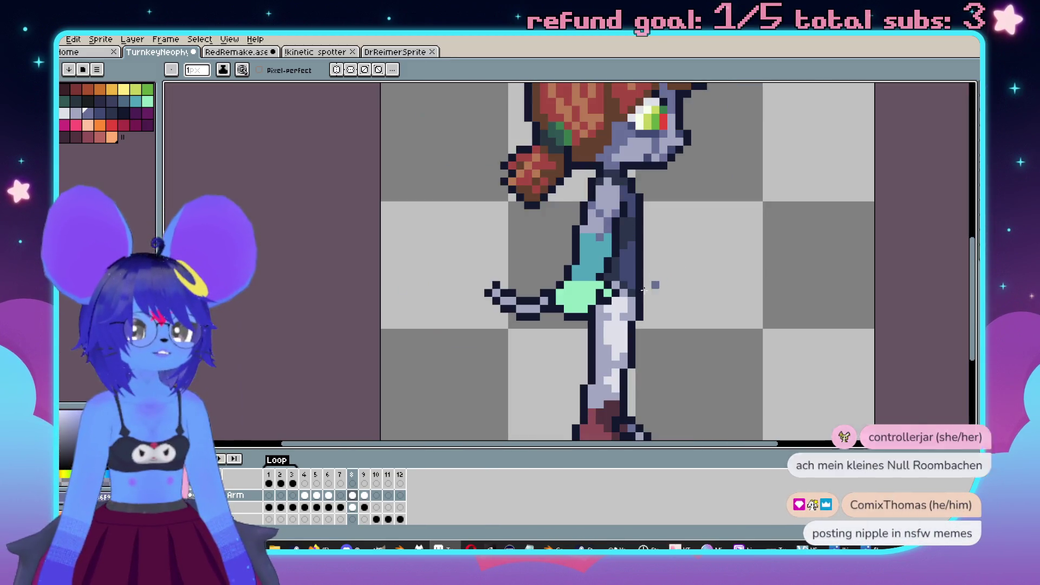
click(283, 497)
key(i)
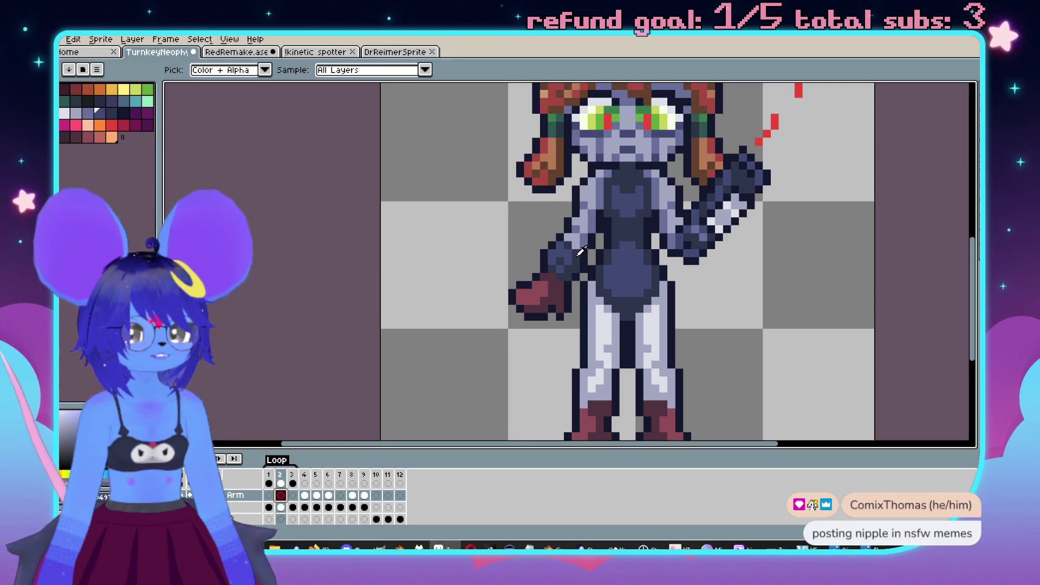
Step: Flip between neighbouring frames, then fill the teal waist patch on frame 8 dark navy
key(b)
scroll(634, 287, up, 1)
key(Return)
key(Return)
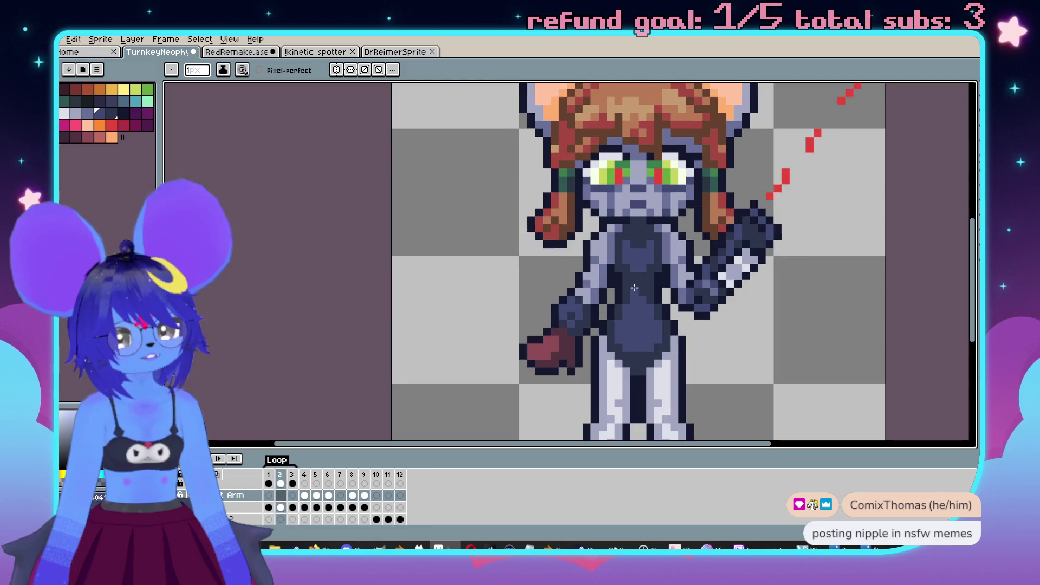
key(Return)
scroll(623, 298, up, 2)
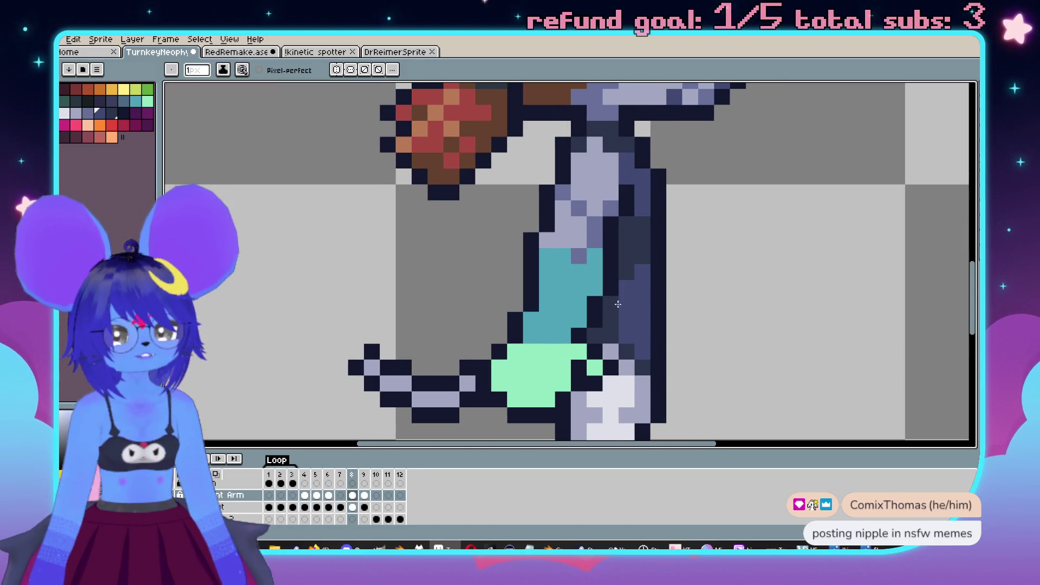
scroll(569, 337, down, 1)
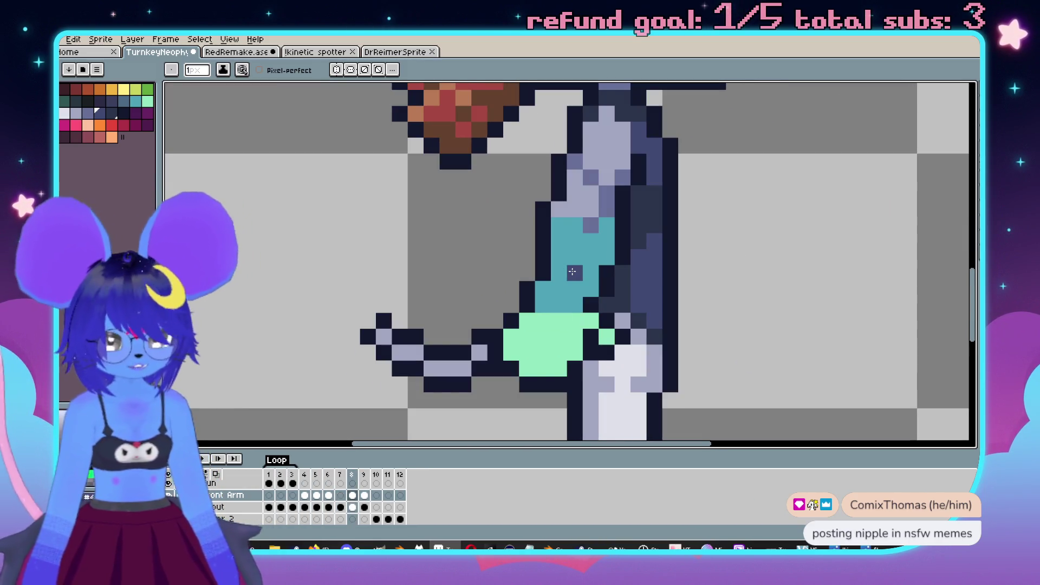
key(g)
click(572, 268)
Step: Add two medium-blue shading pixels to the navy waist
key(b)
scroll(553, 227, up, 1)
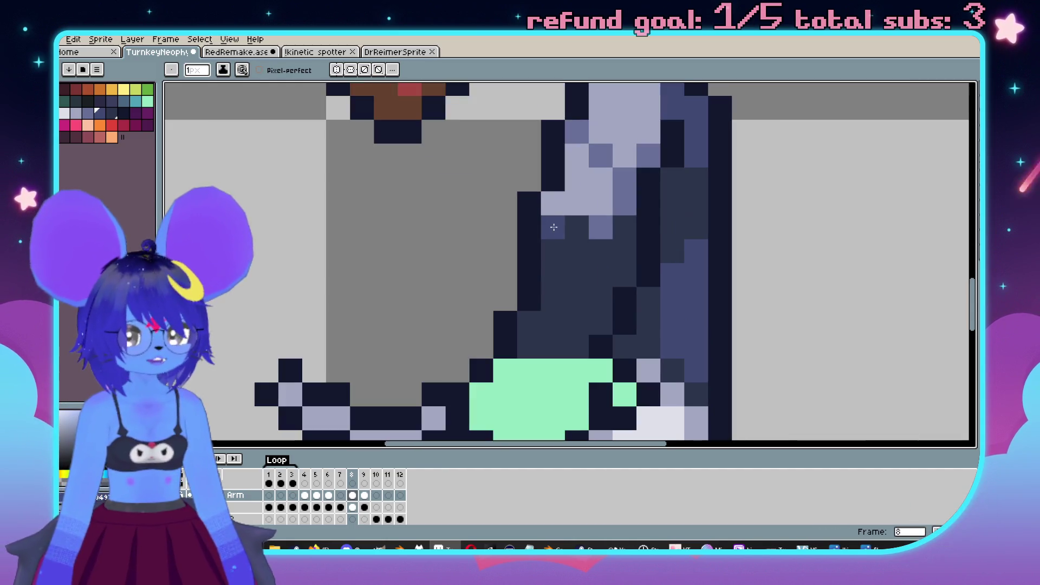
click(553, 276)
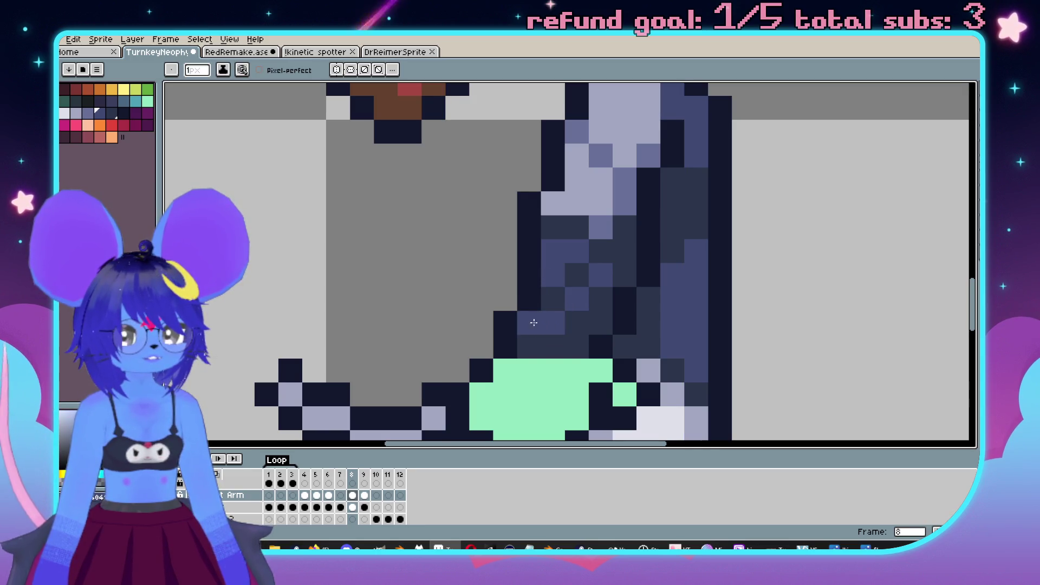
scroll(548, 343, down, 3)
scroll(582, 280, up, 3)
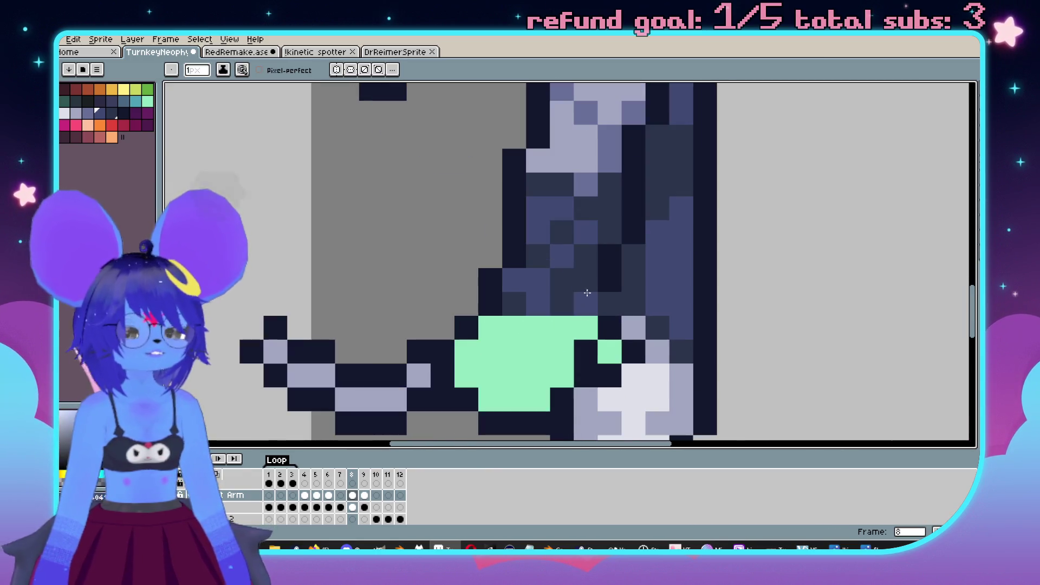
click(562, 280)
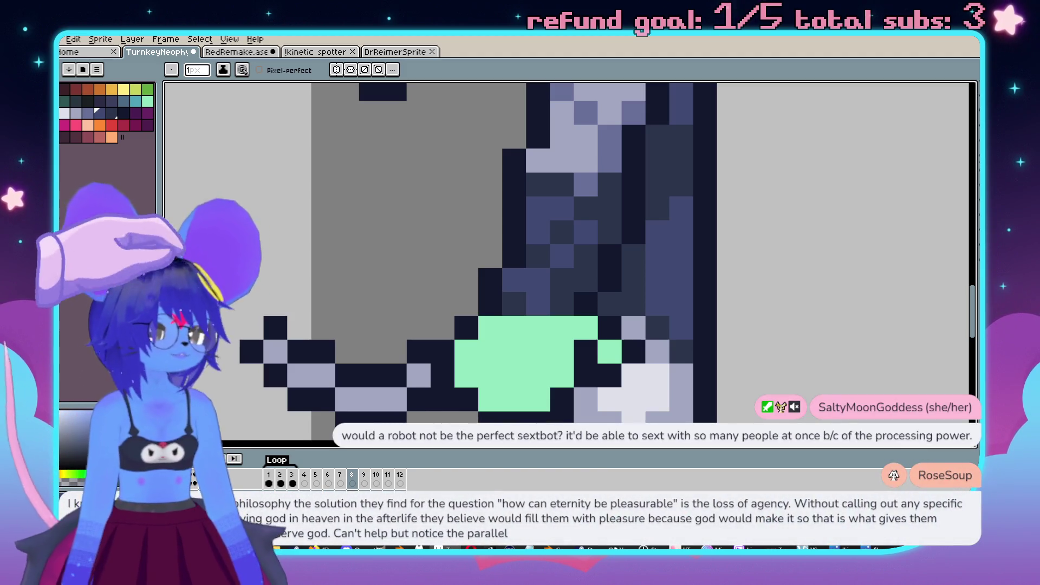
Step: Paint a green edge pixel of the waist dark blue, then undo it
scroll(561, 255, down, 2)
scroll(561, 255, up, 2)
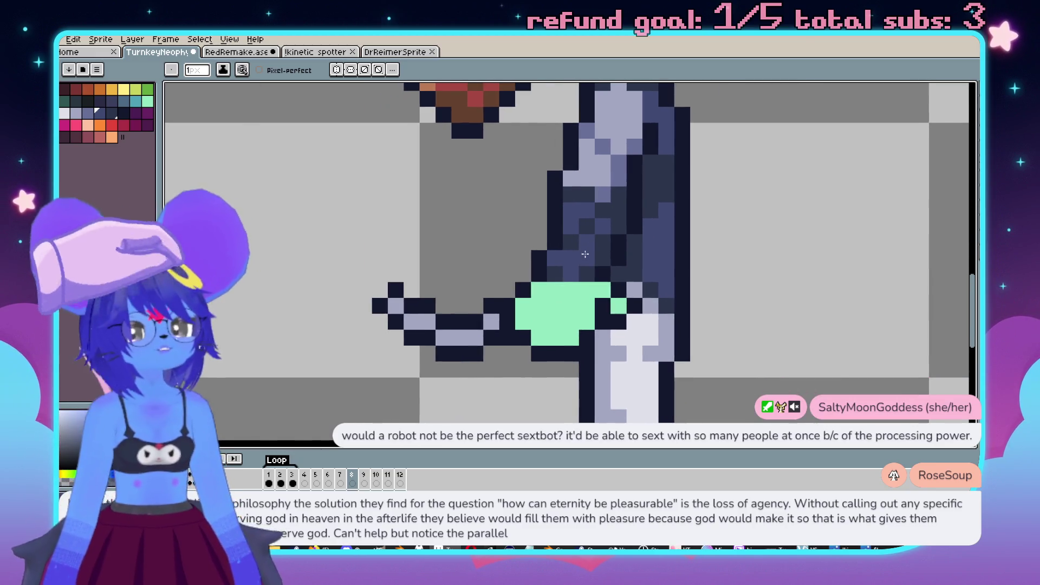
drag(561, 255, 567, 244)
click(580, 266)
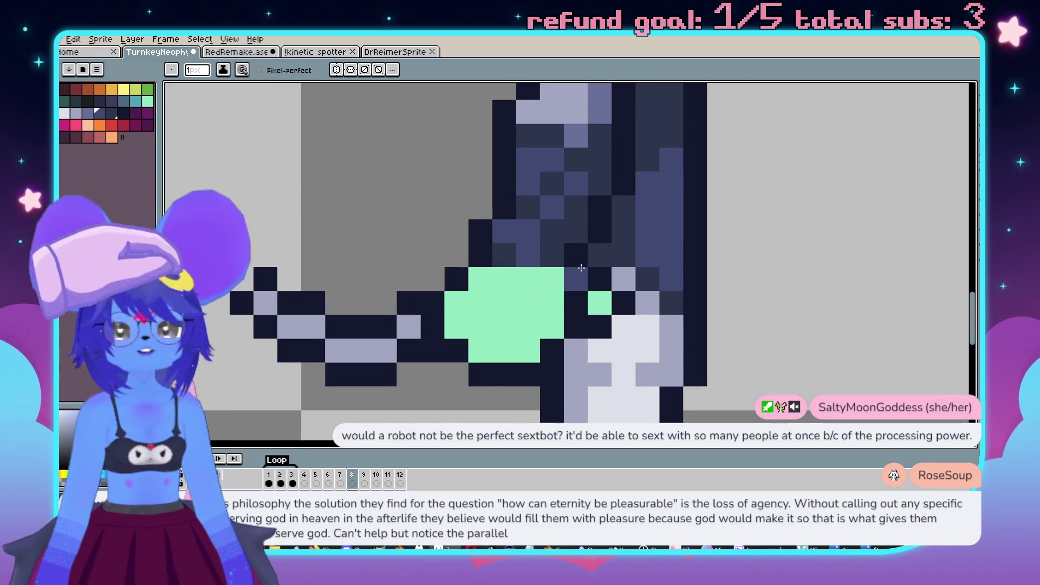
key(ctrl+z)
Step: Step back through the frames and start playing the walk-cycle animation
scroll(605, 289, down, 2)
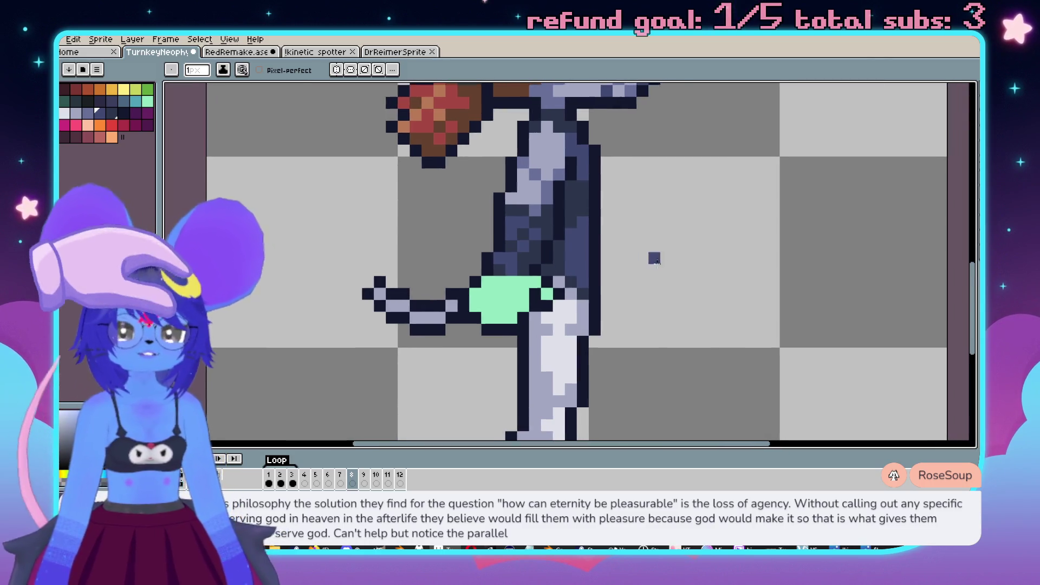
key(comma)
key(comma)
key(comma)
key(comma)
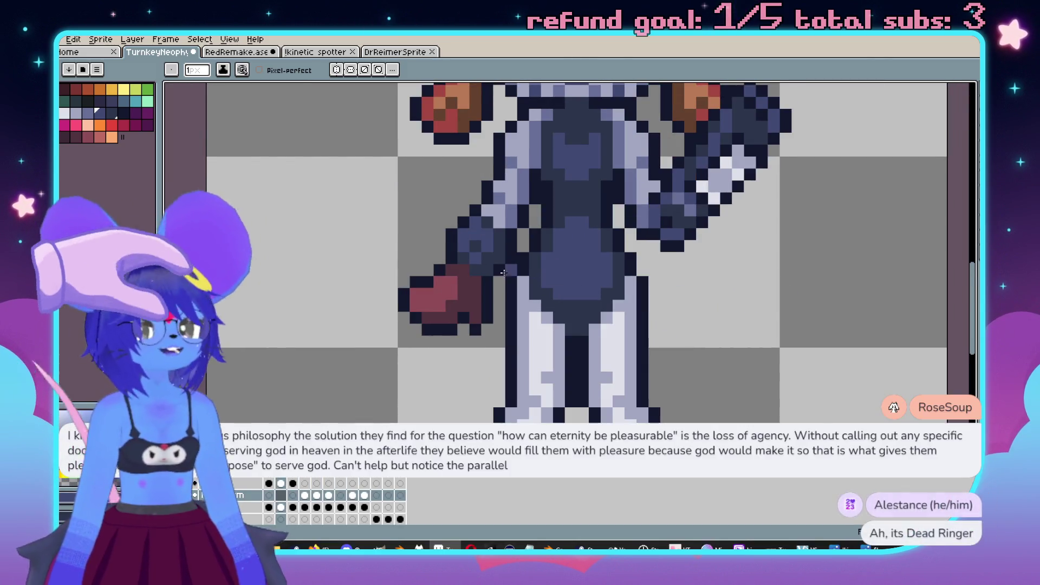
key(i)
key(b)
key(Return)
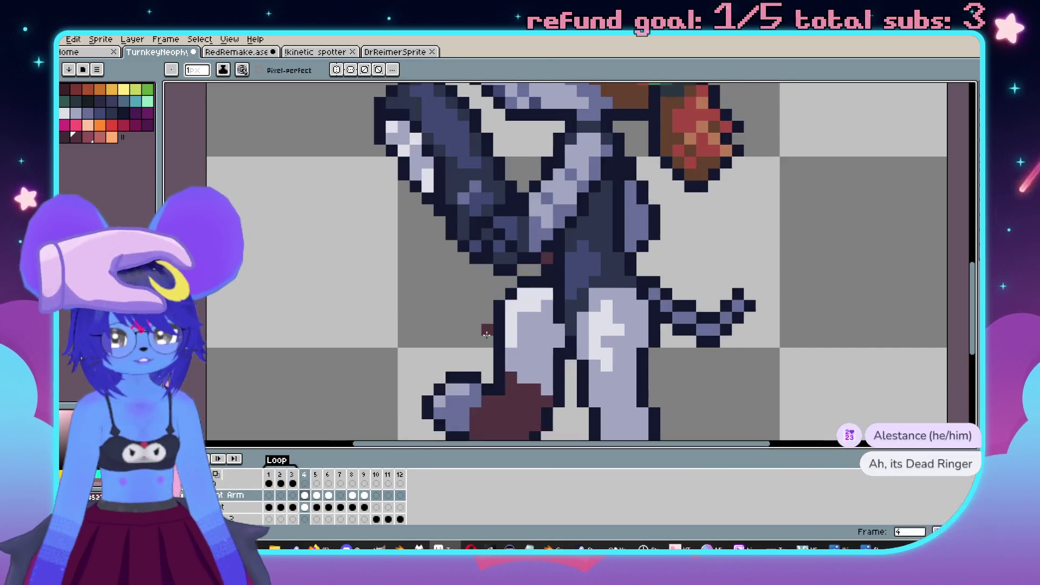
Step: Stop playback on frame 8, fill the mint-green belt red, and magic-wand select it
key(Return)
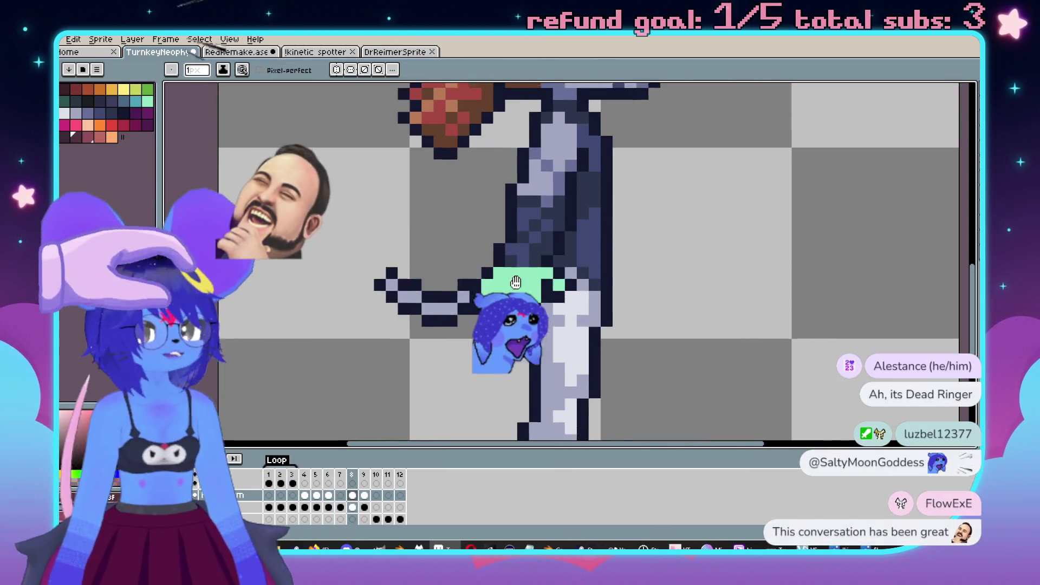
scroll(520, 287, up, 2)
key(g)
drag(542, 295, 539, 329)
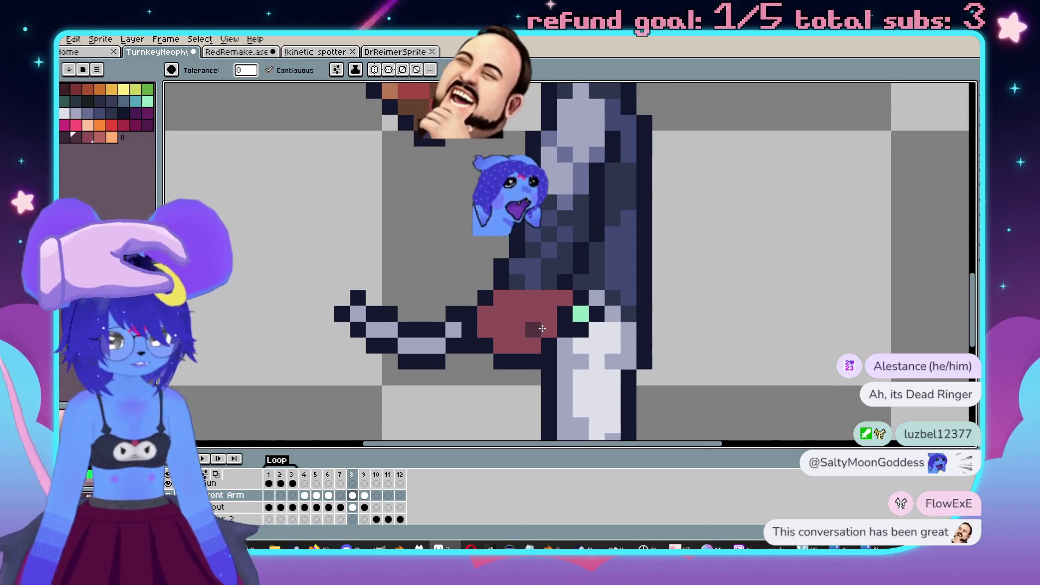
key(v)
key(w)
click(540, 329)
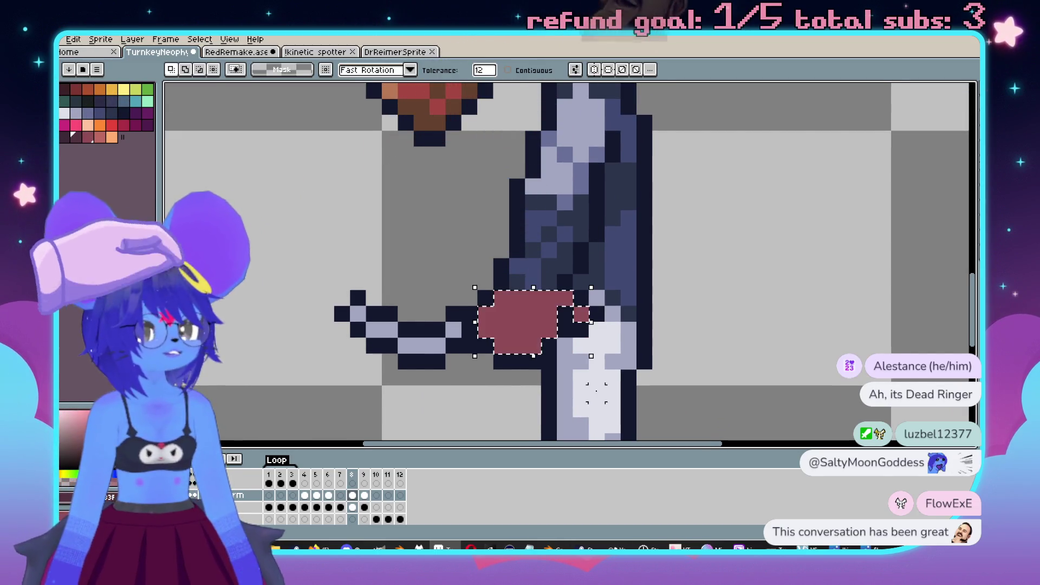
Step: Shade the lower belt darker red with a 3-pixel pencil, deselect, and reset the brush to 1 pixel
key(b)
key(plus)
key(plus)
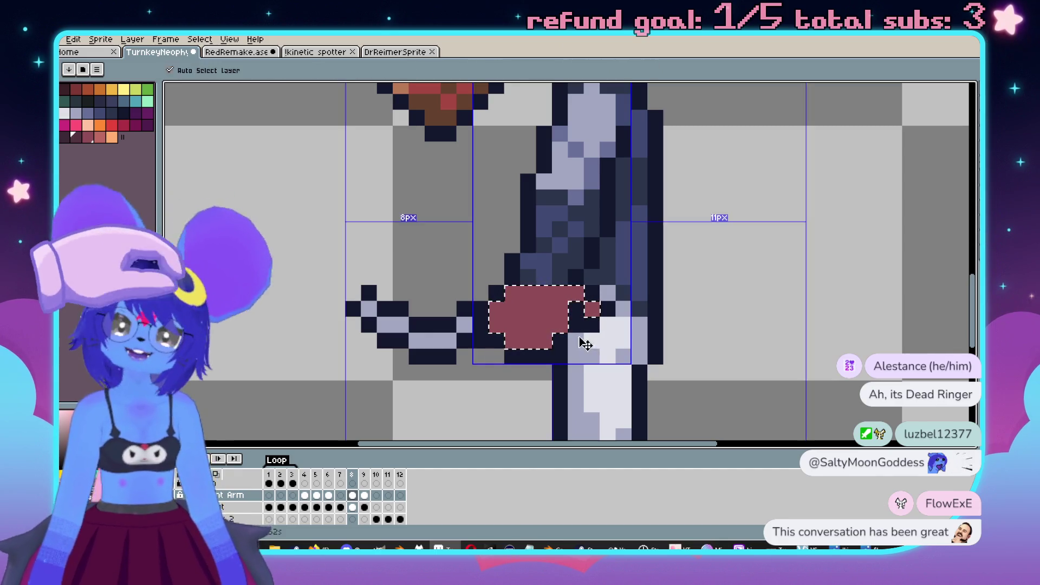
drag(552, 330, 596, 303)
key(ctrl+d)
scroll(680, 395, down, 3)
scroll(568, 333, up, 3)
key(minus)
key(minus)
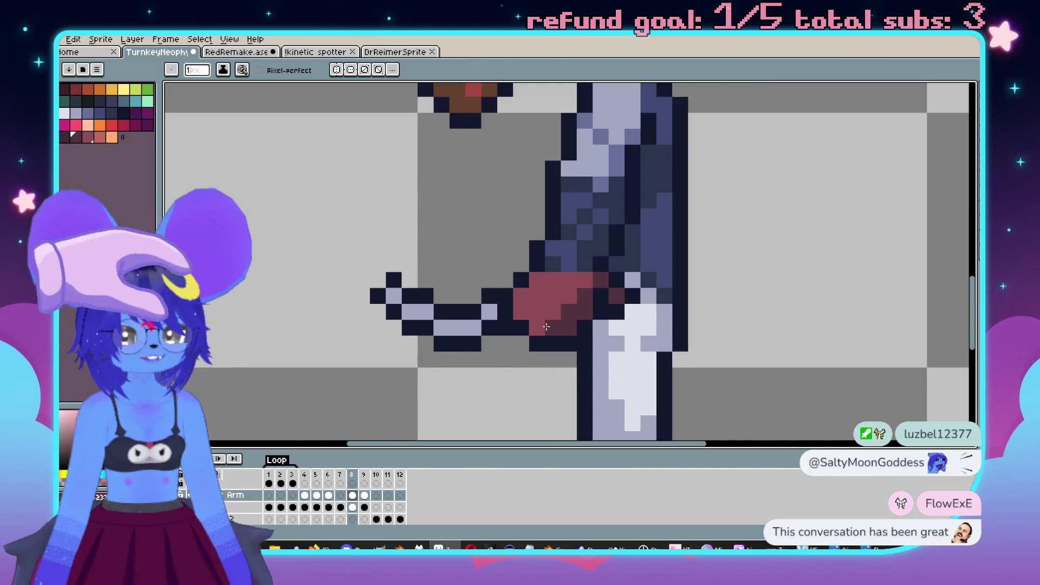
scroll(568, 332, down, 3)
scroll(602, 313, up, 2)
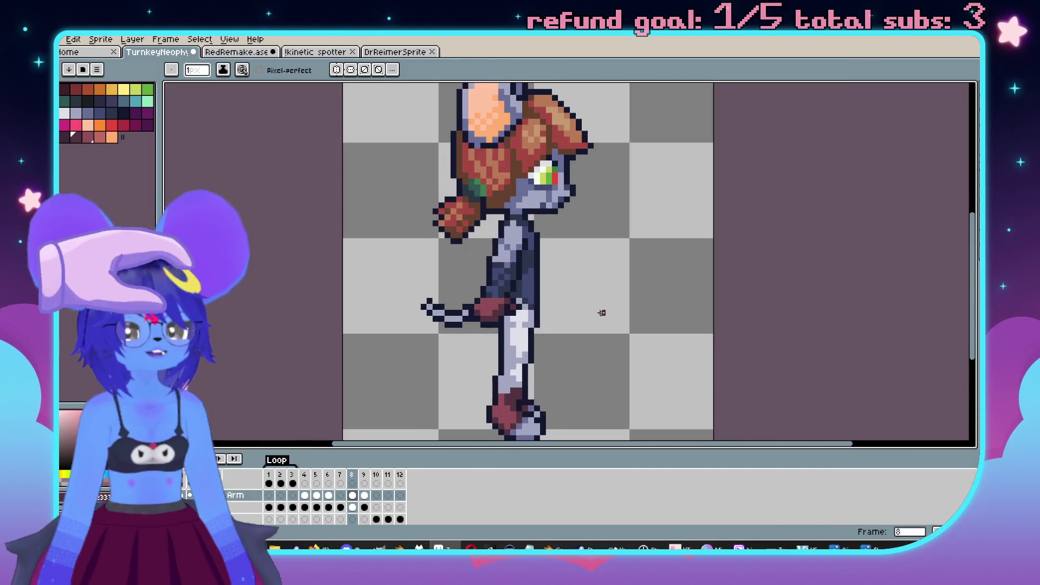
Step: Pick the light lavender colour from the arm and compare frames 8 and 9
scroll(608, 262, up, 2)
key(i)
alt+click(535, 244)
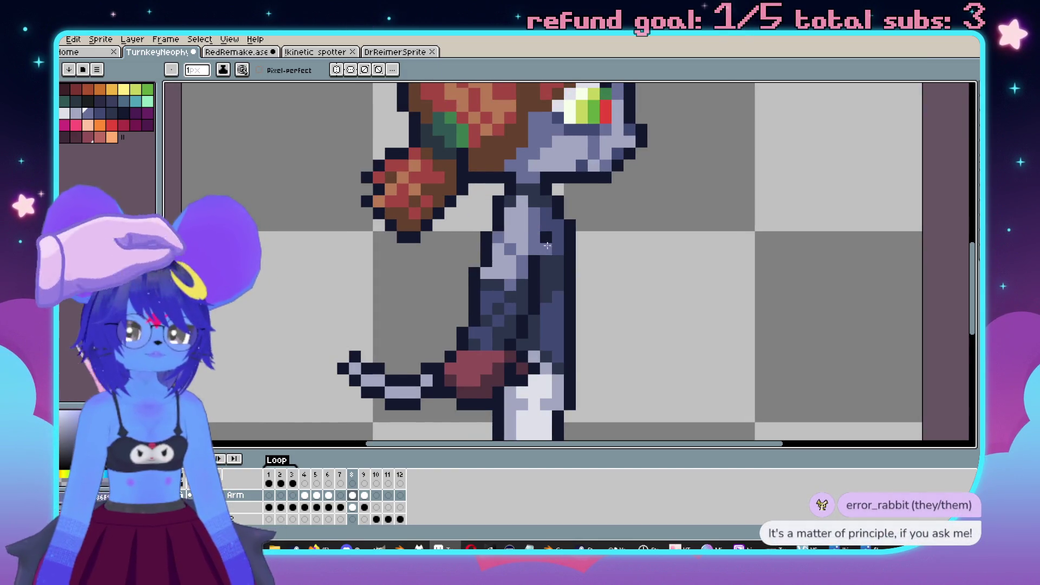
scroll(557, 266, down, 3)
scroll(569, 278, up, 2)
scroll(634, 314, down, 1)
scroll(666, 297, down, 1)
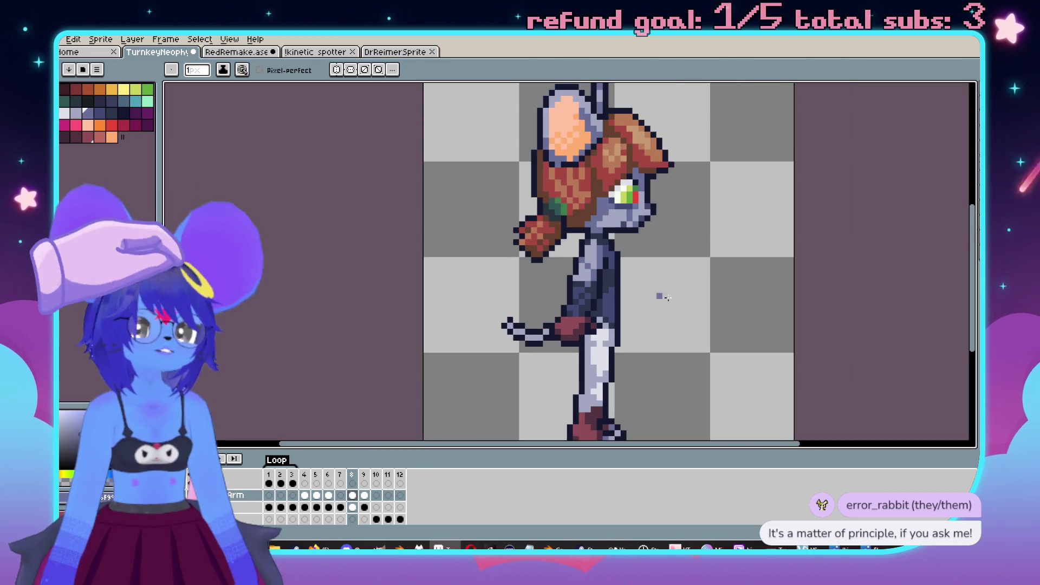
key(Right)
key(Left)
key(Right)
scroll(563, 329, up, 3)
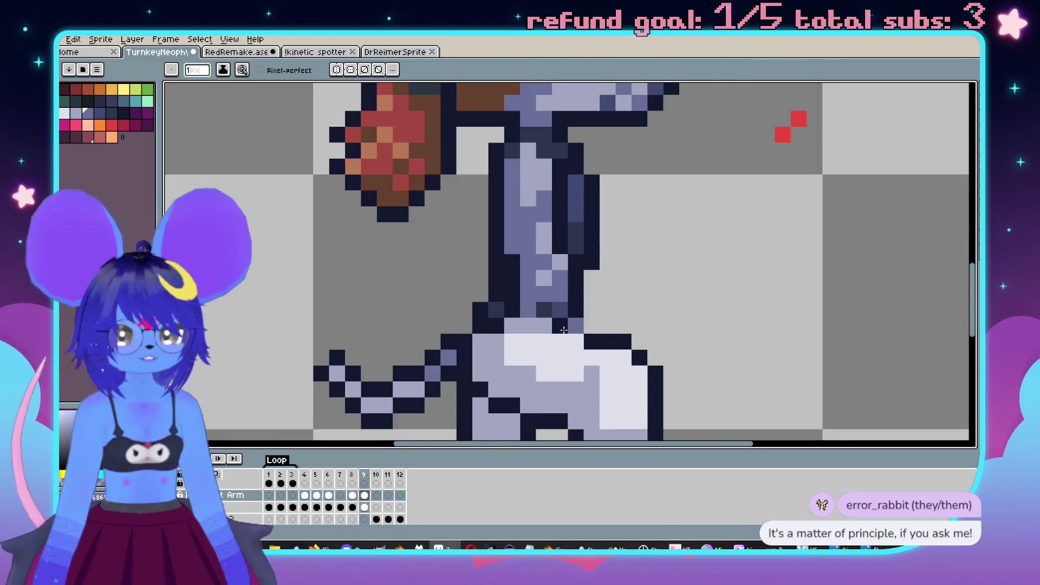
Step: Erase the three stray red pixels beside the figure on frame 9
key(e)
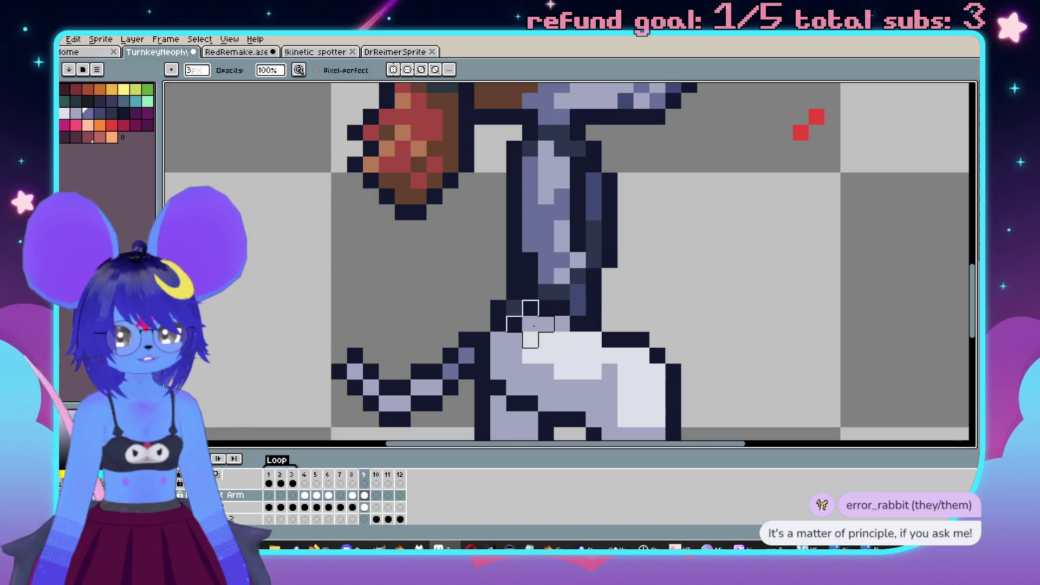
scroll(658, 323, down, 2)
key(b)
key(Left)
key(Right)
key(e)
click(662, 242)
click(773, 130)
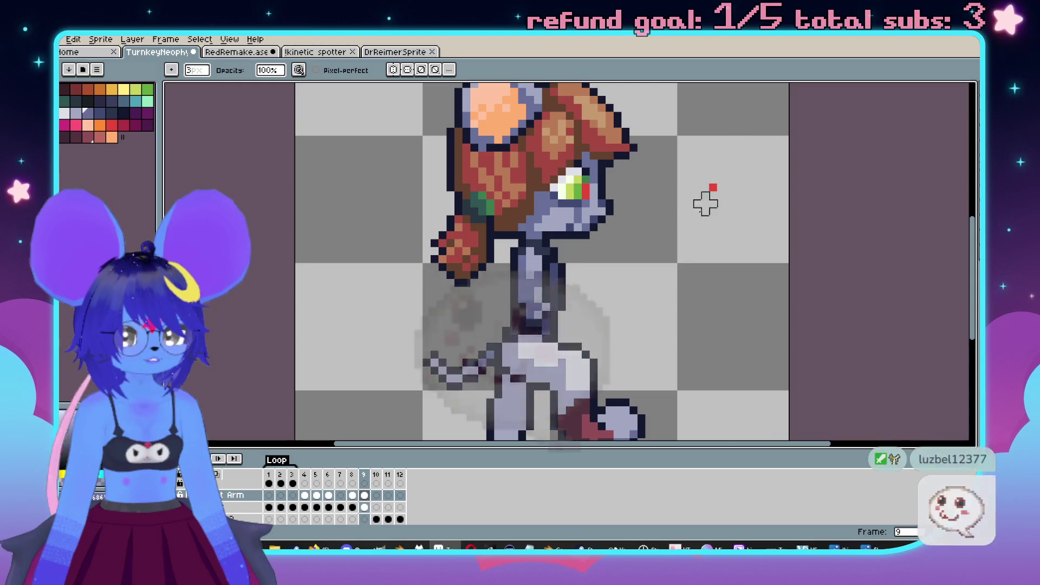
click(706, 197)
Step: Flip between frames 7, 8 and 9 to compare the arm poses
scroll(654, 306, down, 2)
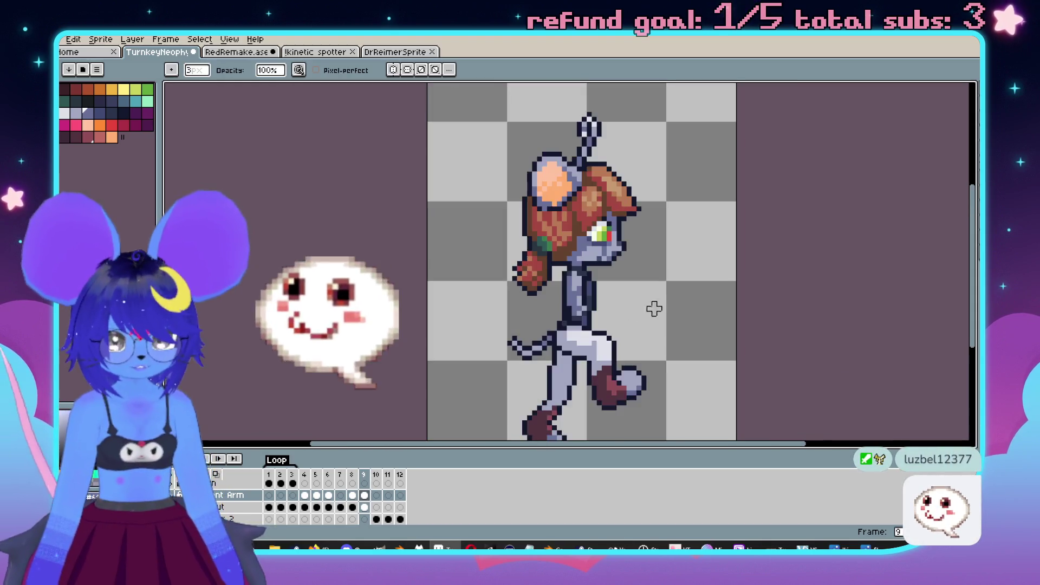
key(Left)
key(Left)
key(Right)
key(Left)
key(Right)
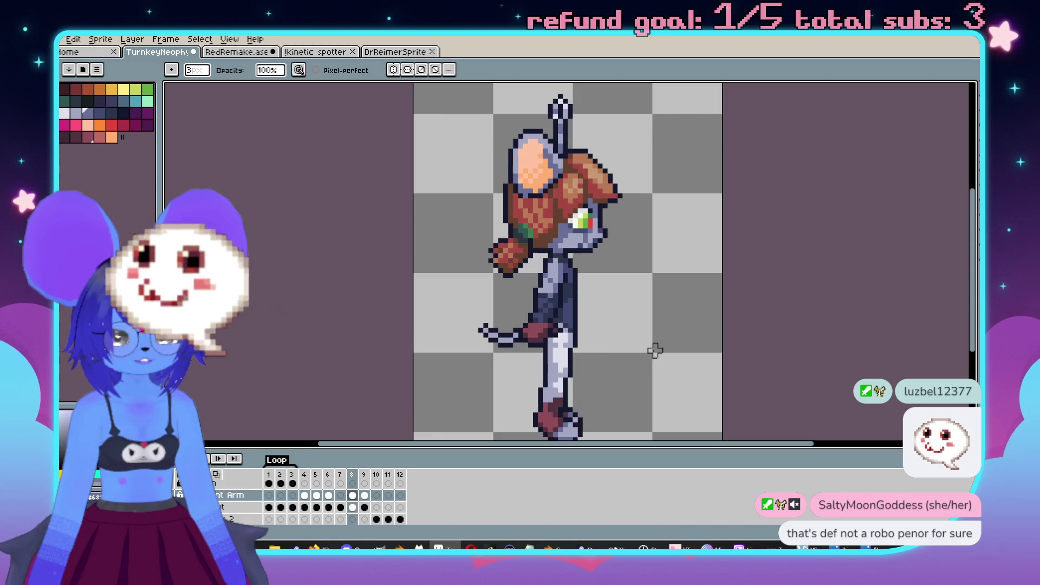
key(Left)
key(Right)
key(Right)
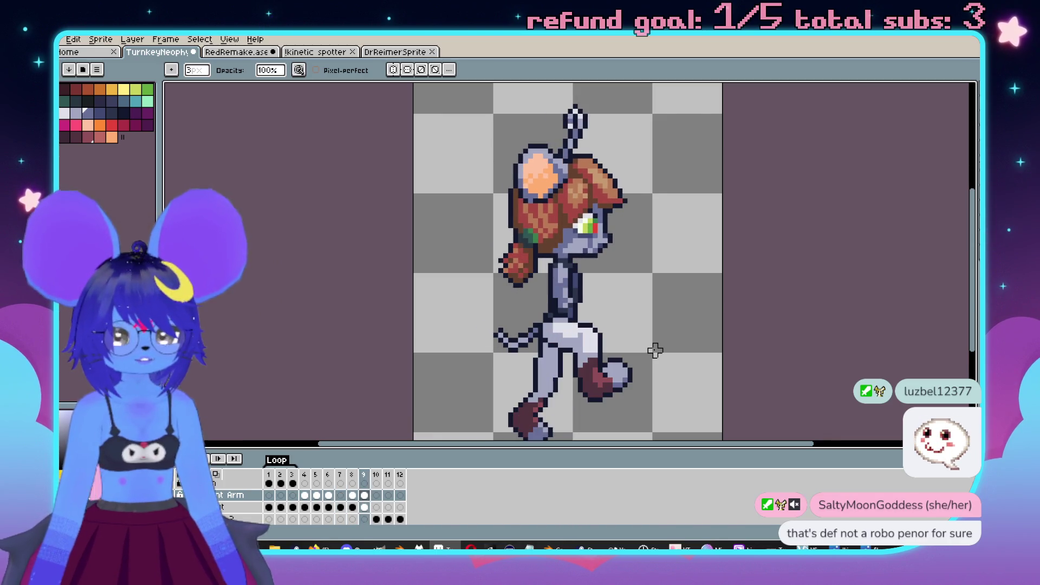
drag(650, 355, 661, 283)
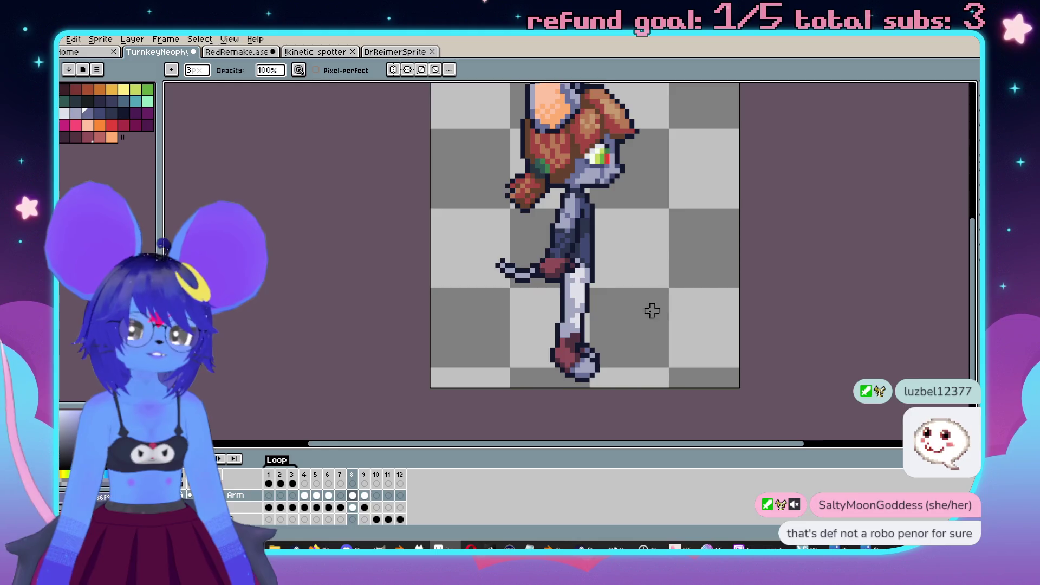
Step: Check frames 4 and 6 in the timeline, then step between frames 7 and 9
click(305, 495)
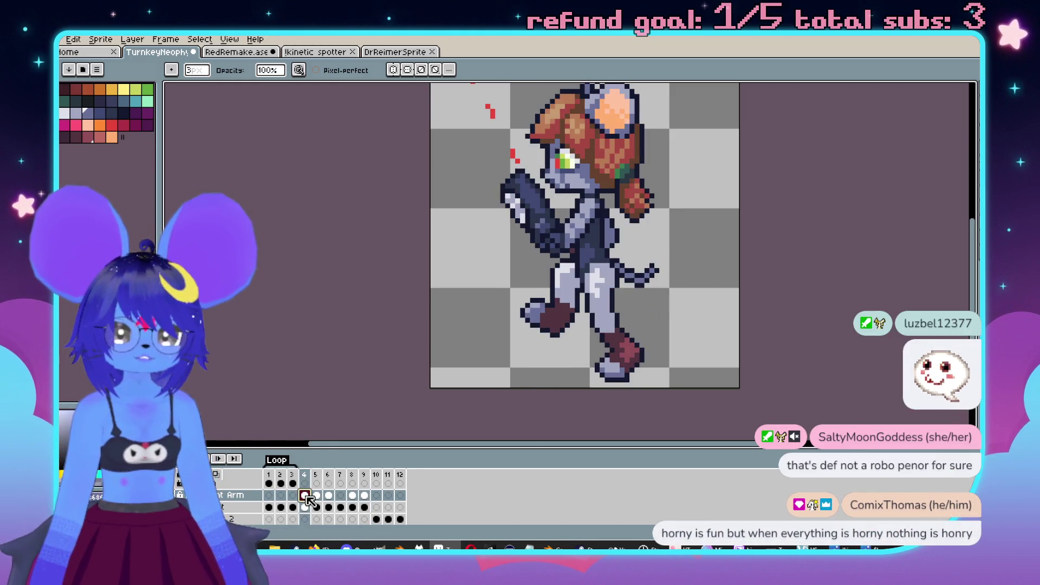
click(316, 506)
click(327, 507)
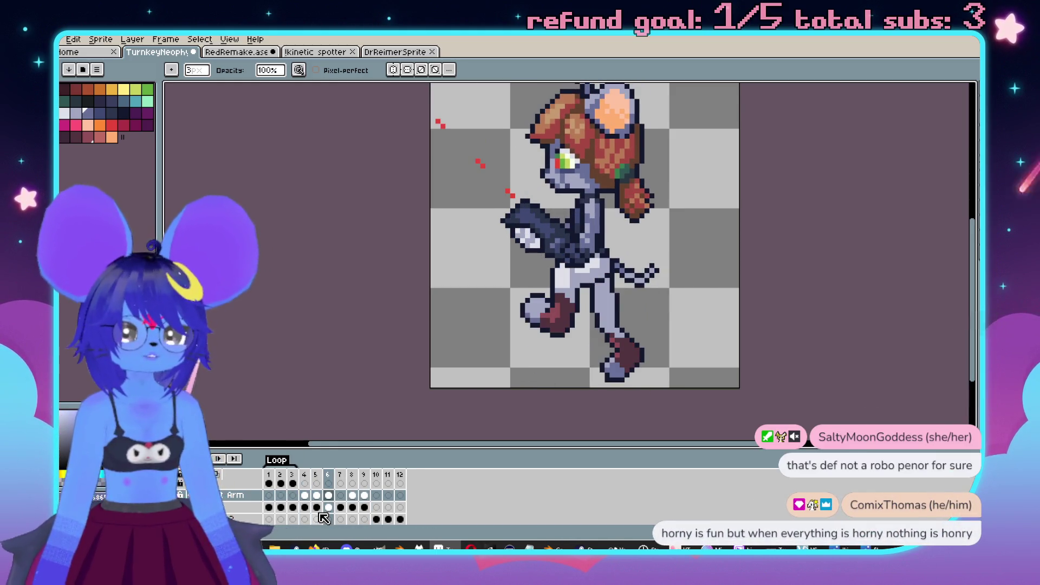
key(Left)
key(Left)
key(Right)
key(Right)
key(Right)
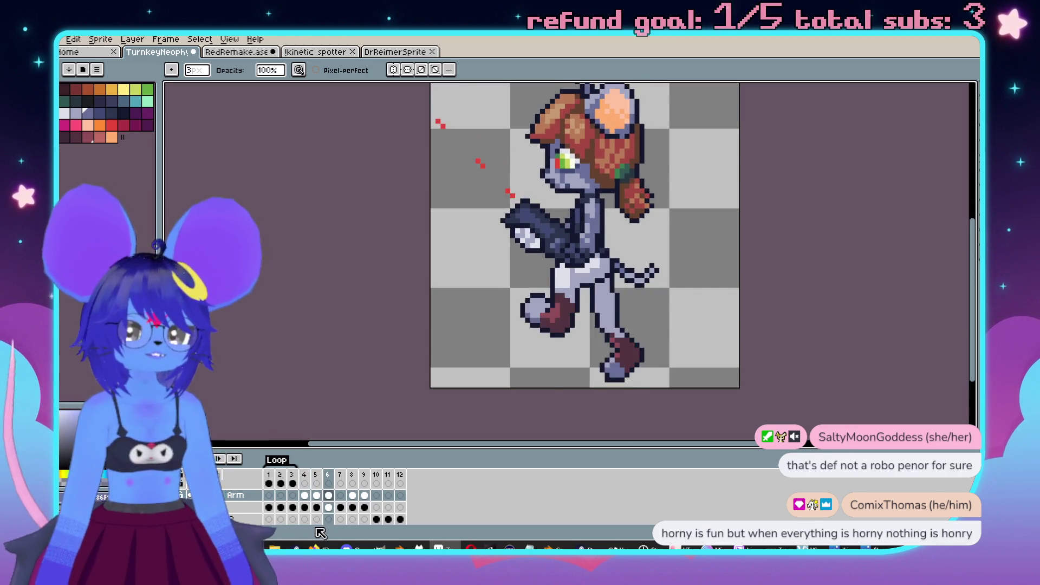
key(Right)
key(Right)
key(Left)
key(Left)
key(Right)
key(Right)
scroll(493, 321, up, 1)
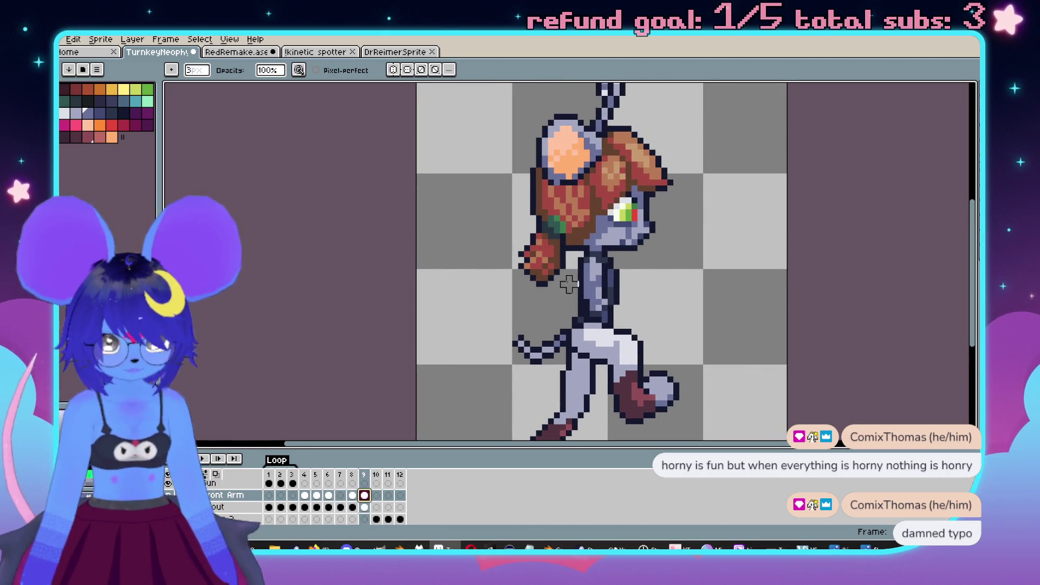
Step: Select the whole sprite area and play the walk cycle to preview it
key(m)
drag(440, 119, 772, 398)
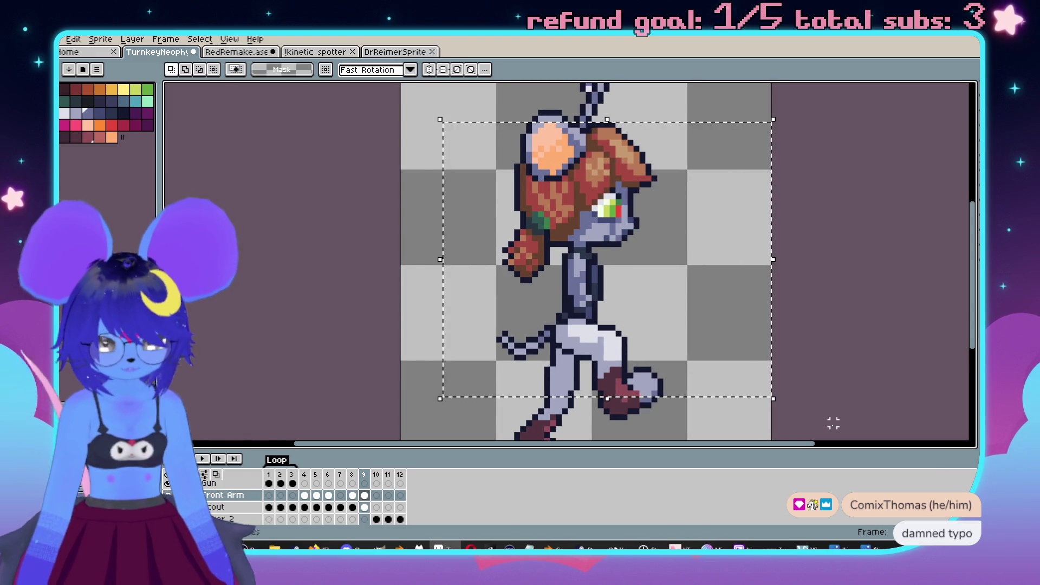
key(Return)
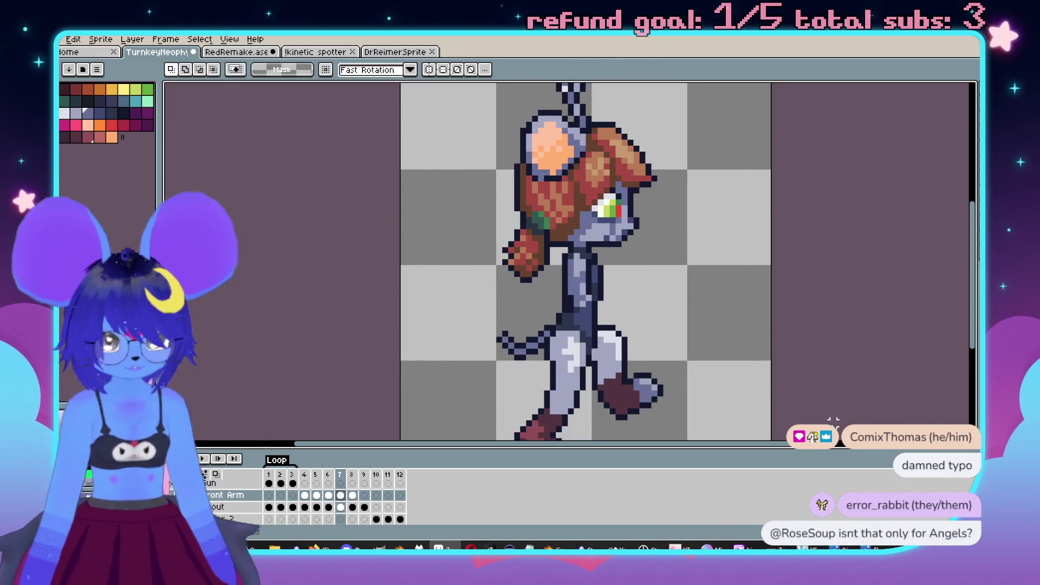
mouse_move(754, 395)
mouse_down()
mouse_move(765, 308)
mouse_move(759, 342)
mouse_up()
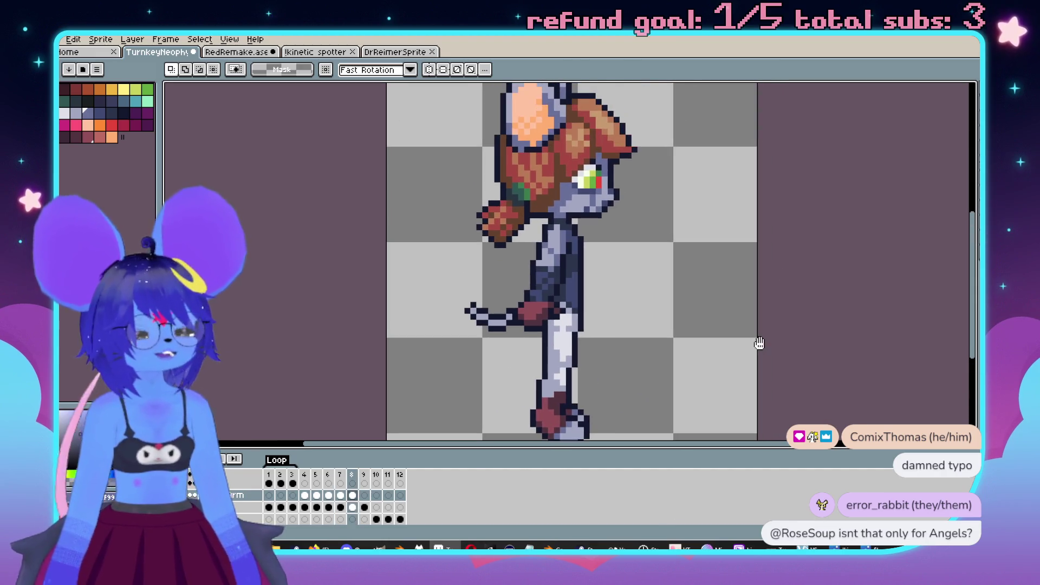
scroll(574, 281, up, 2)
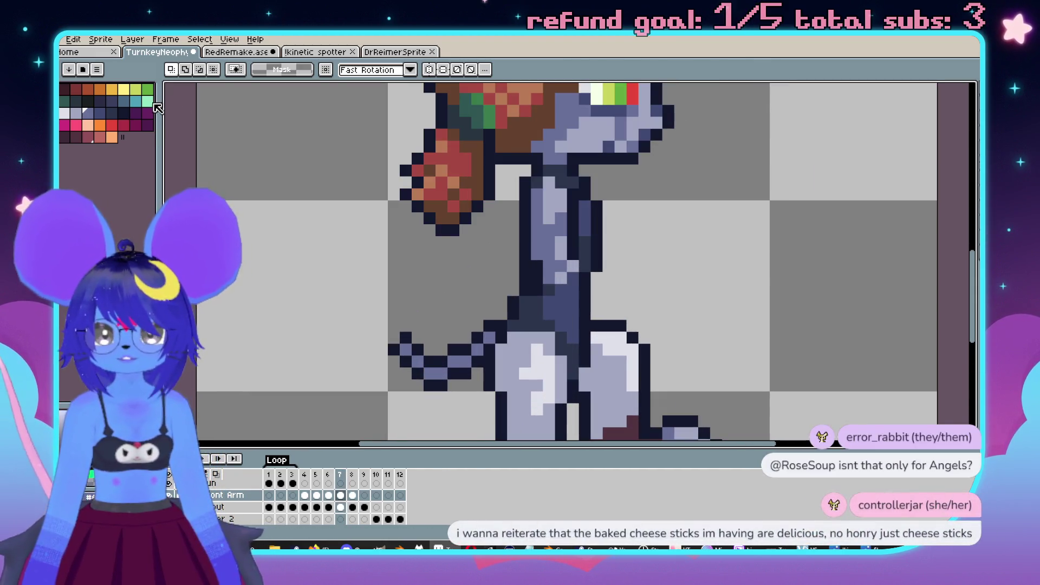
drag(542, 279, 527, 272)
Step: Set the pencil to a 3-pixel brush and toggle between frames 7 and 8
key(b)
key(plus)
key(plus)
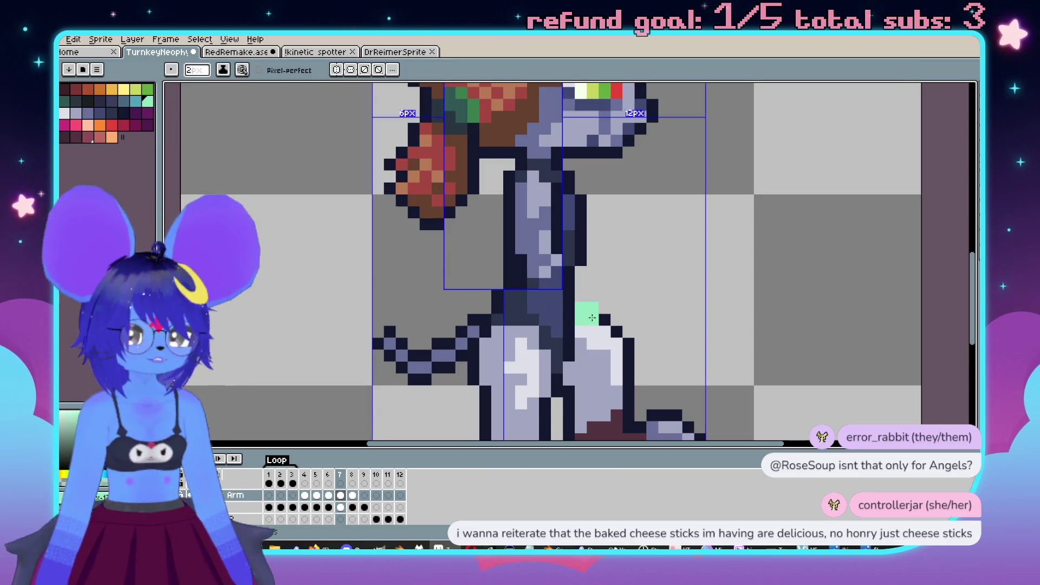
key(period)
key(comma)
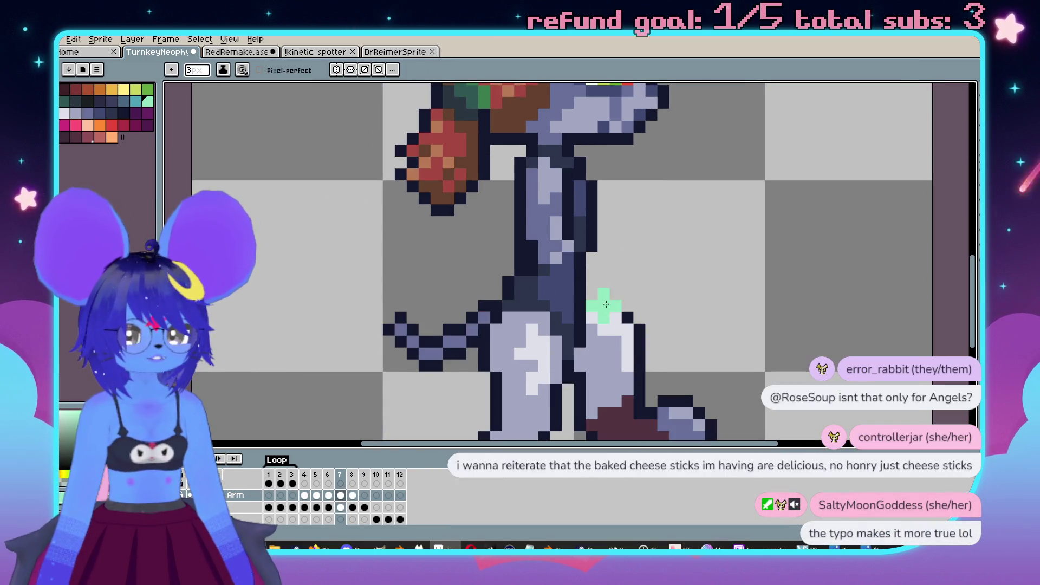
key(period)
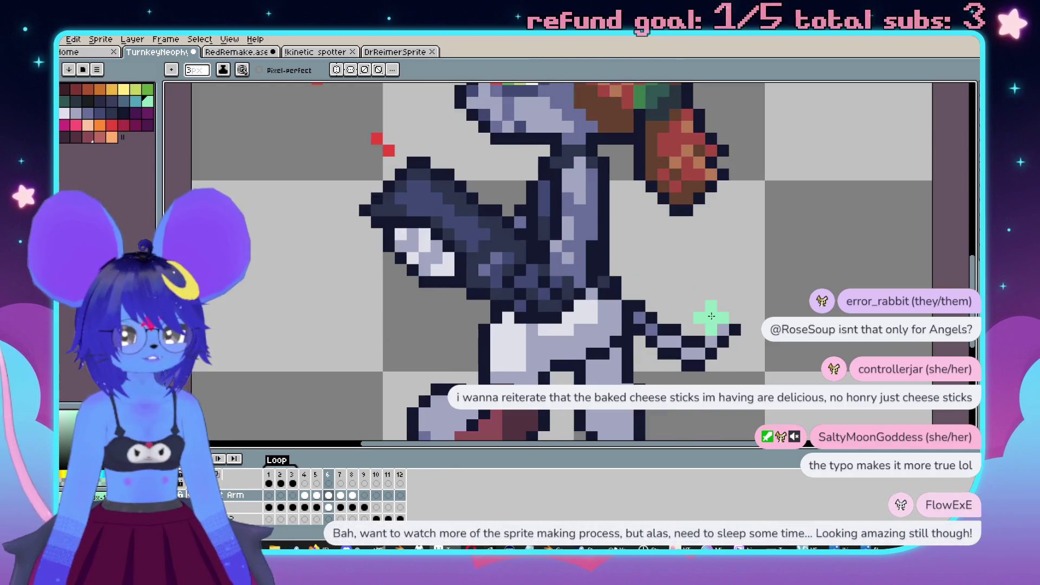
scroll(703, 325, down, 1)
key(comma)
scroll(683, 311, down, 1)
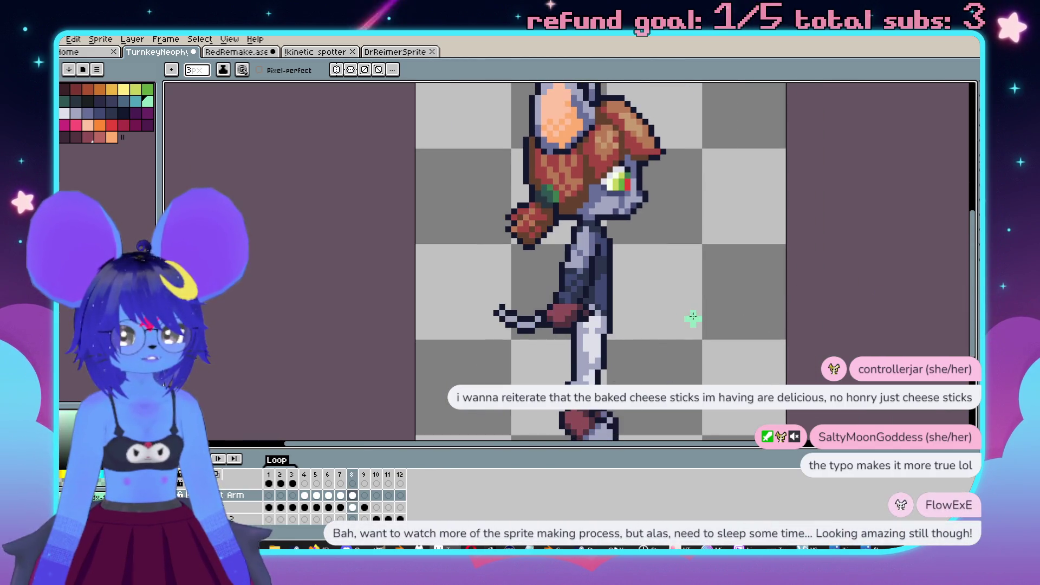
scroll(632, 308, up, 4)
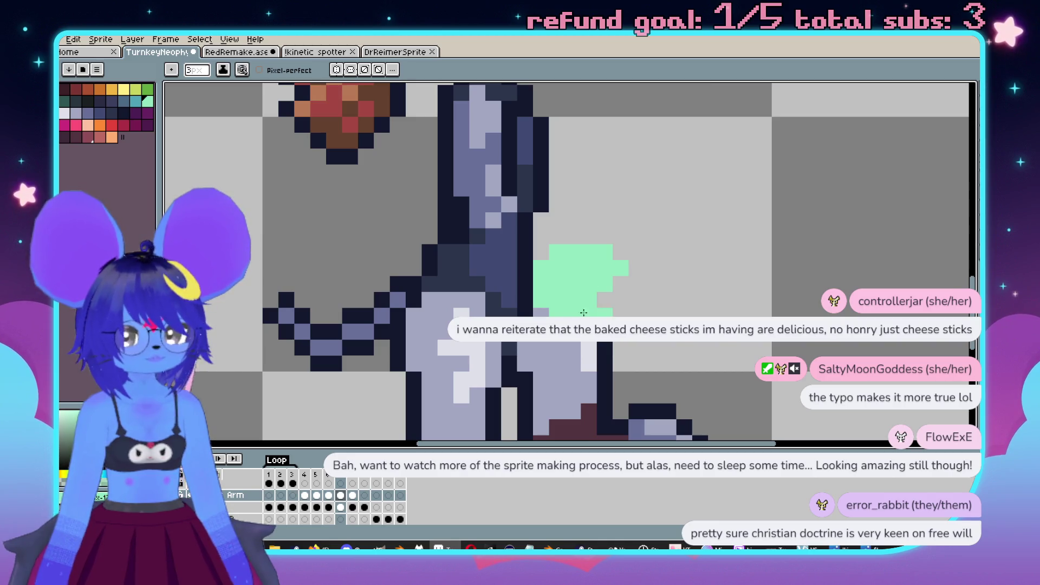
Step: Switch to the eraser and centre the waist and mint arm of frame 7 in view
key(e)
drag(627, 289, 617, 306)
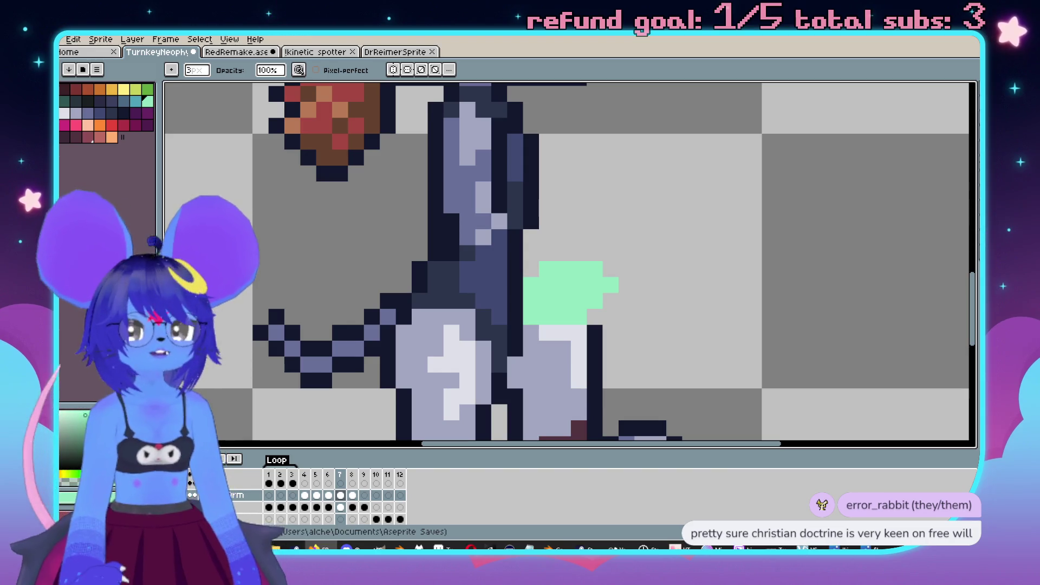
scroll(754, 303, down, 1)
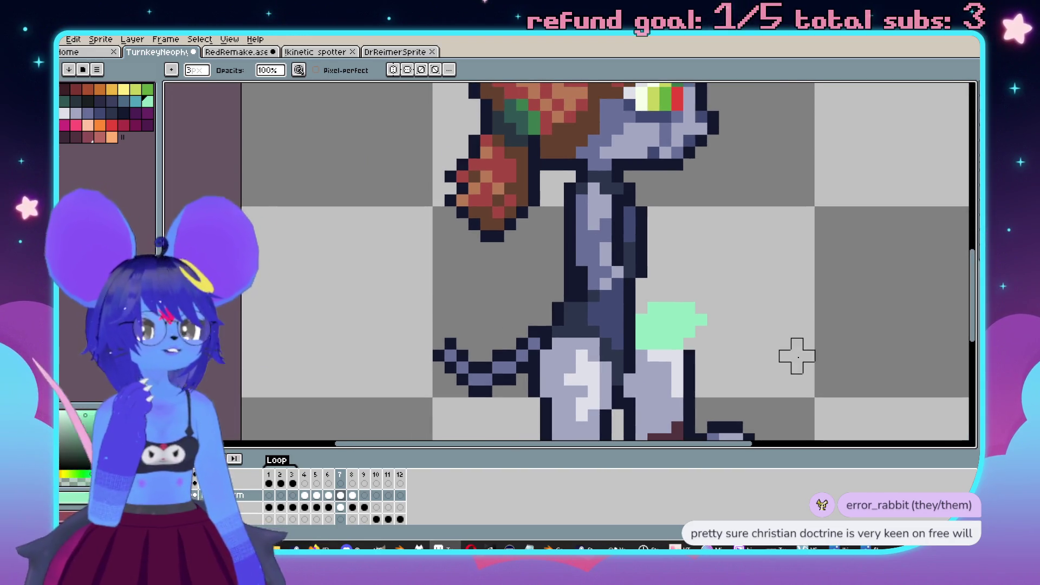
drag(796, 356, 762, 334)
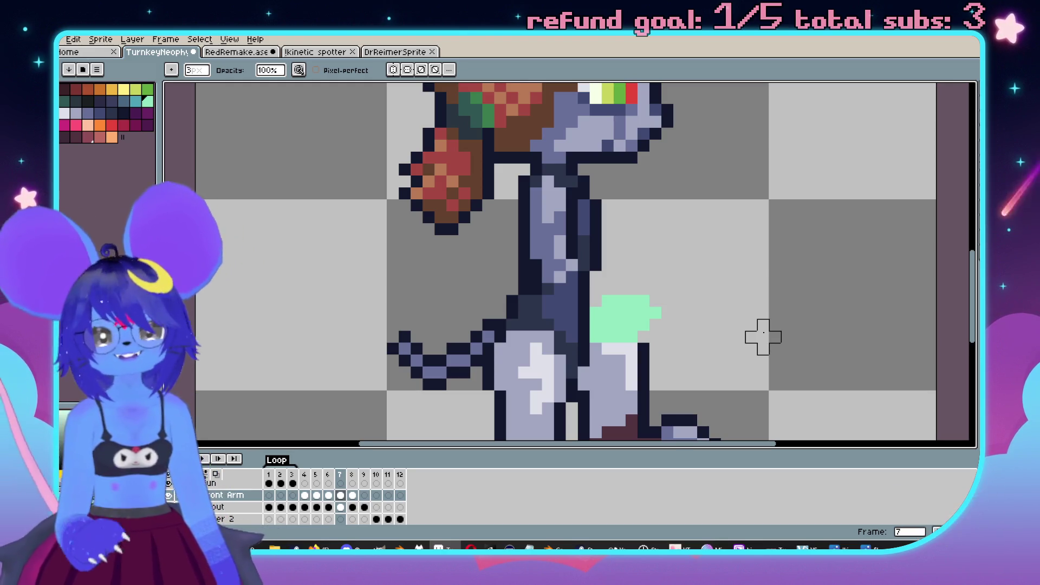
scroll(632, 290, down, 2)
scroll(632, 290, up, 1)
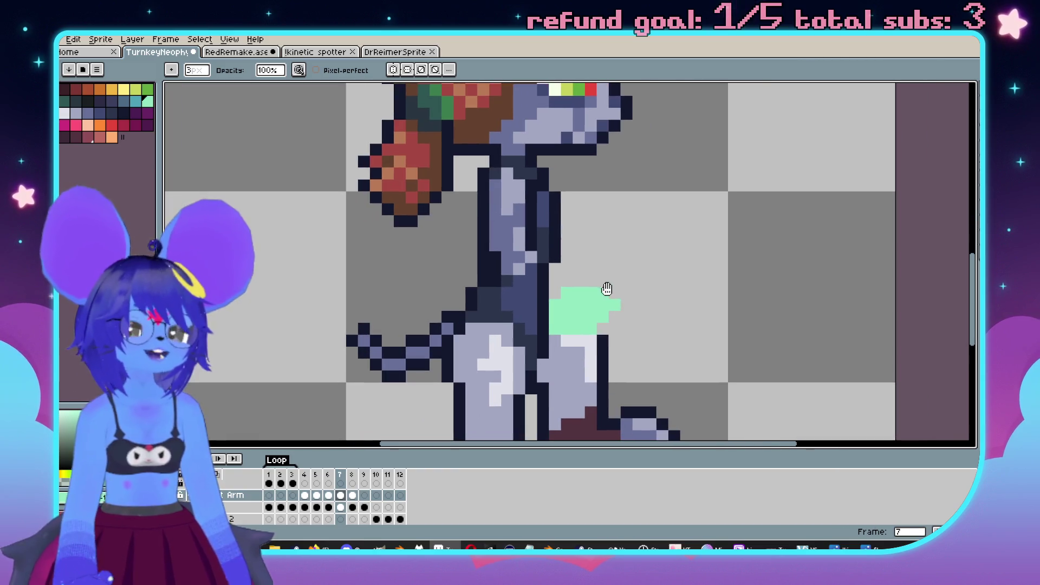
scroll(585, 270, up, 1)
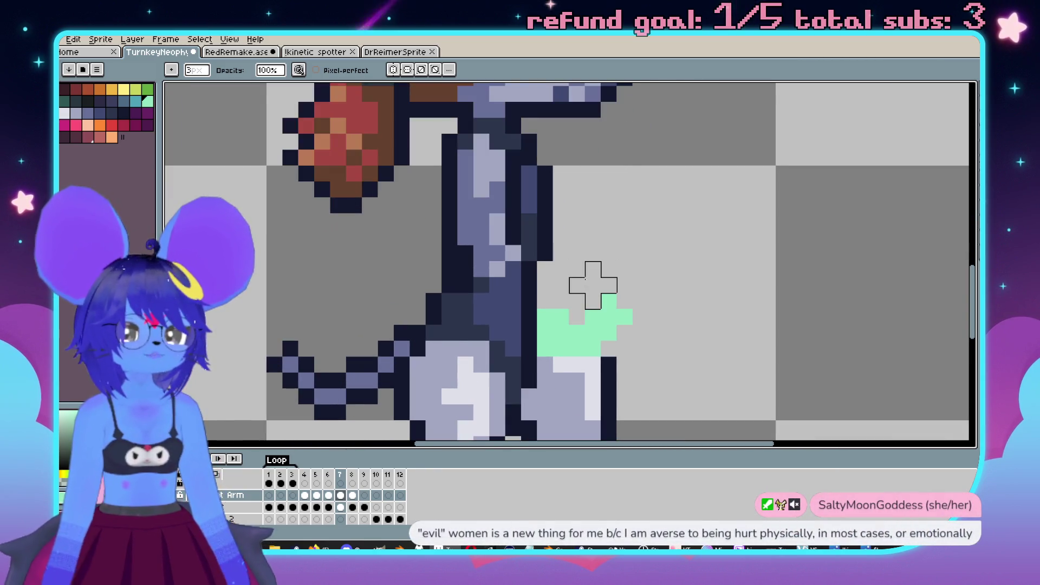
scroll(561, 269, down, 2)
scroll(561, 269, up, 3)
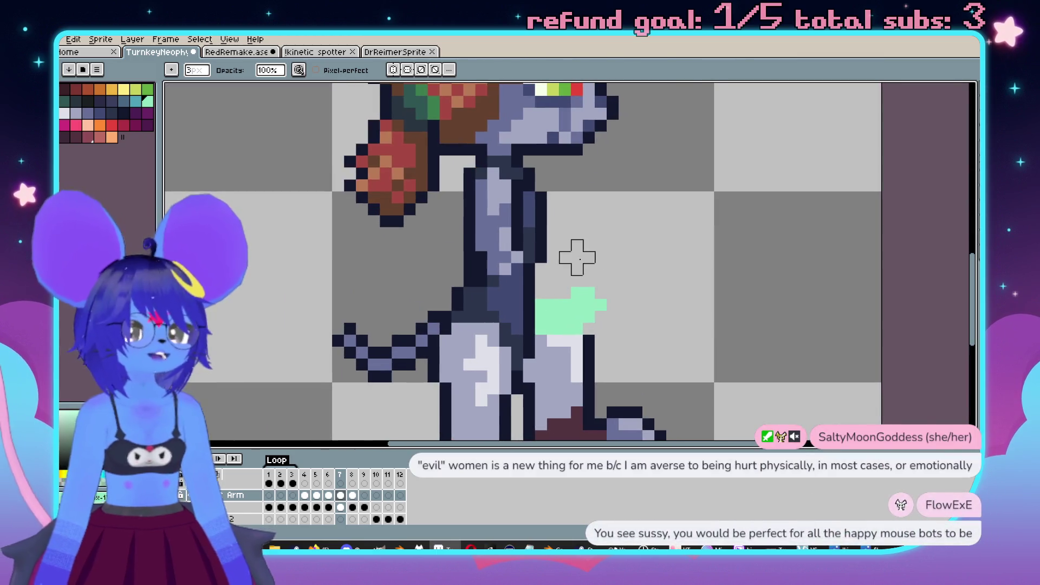
key(Left)
key(Right)
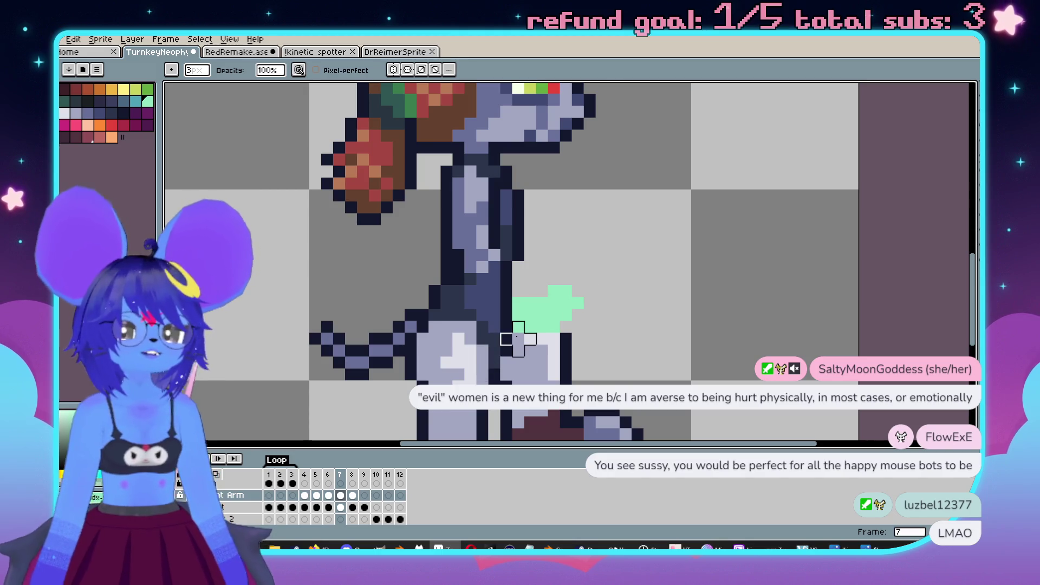
scroll(683, 372, down, 3)
key(Right)
key(Return)
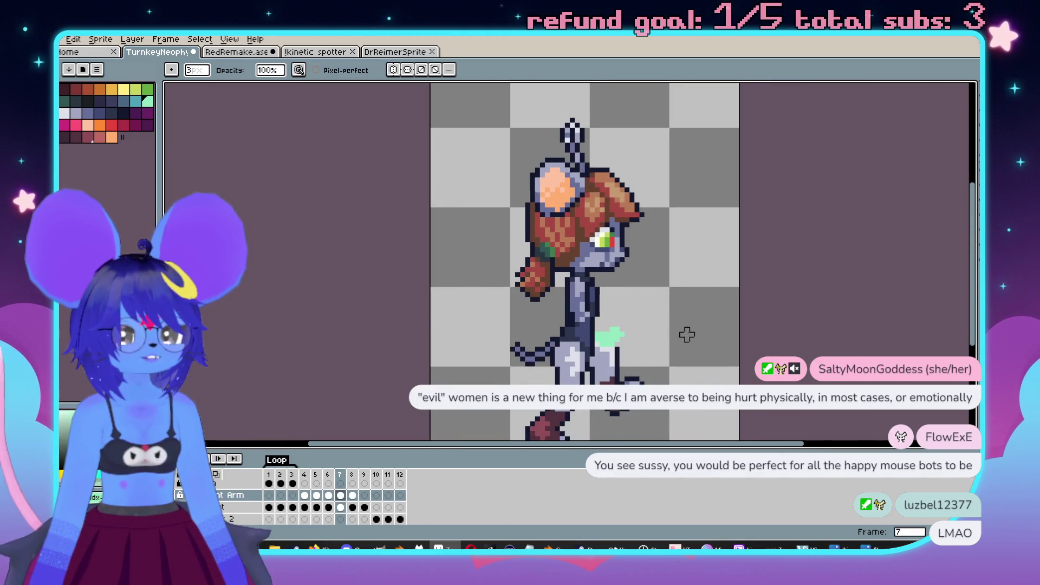
Step: Stop playback on frame 7 and paint a teal belt patch at the waist, constrained by a Magic Wand selection
key(Return)
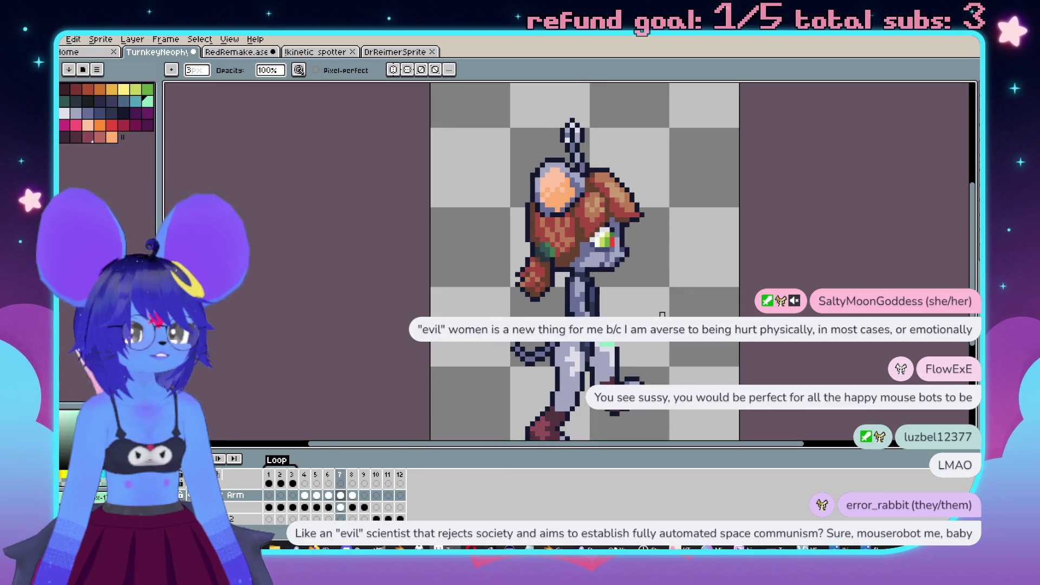
scroll(626, 297, up, 4)
click(136, 100)
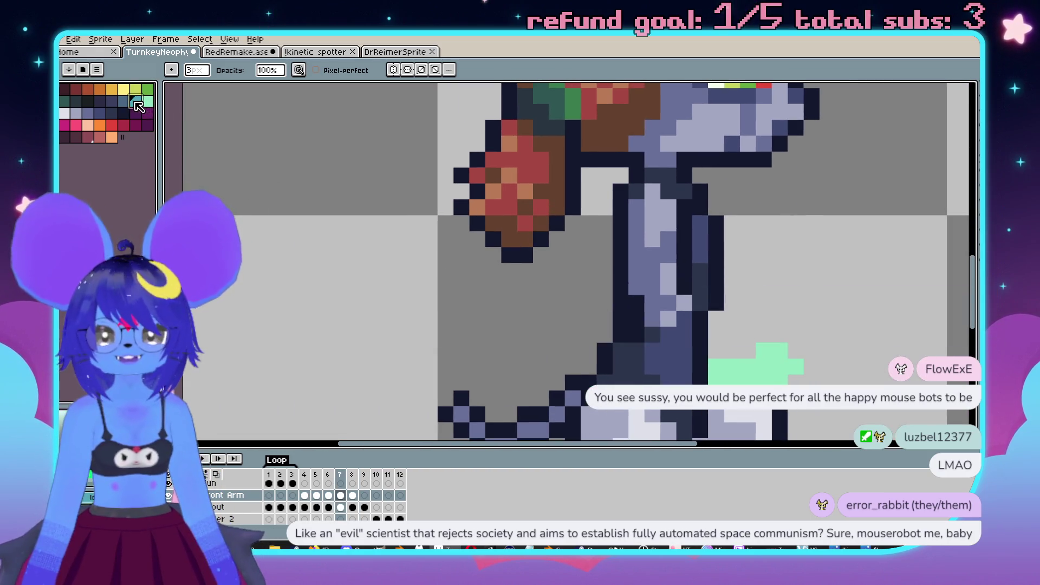
click(596, 286)
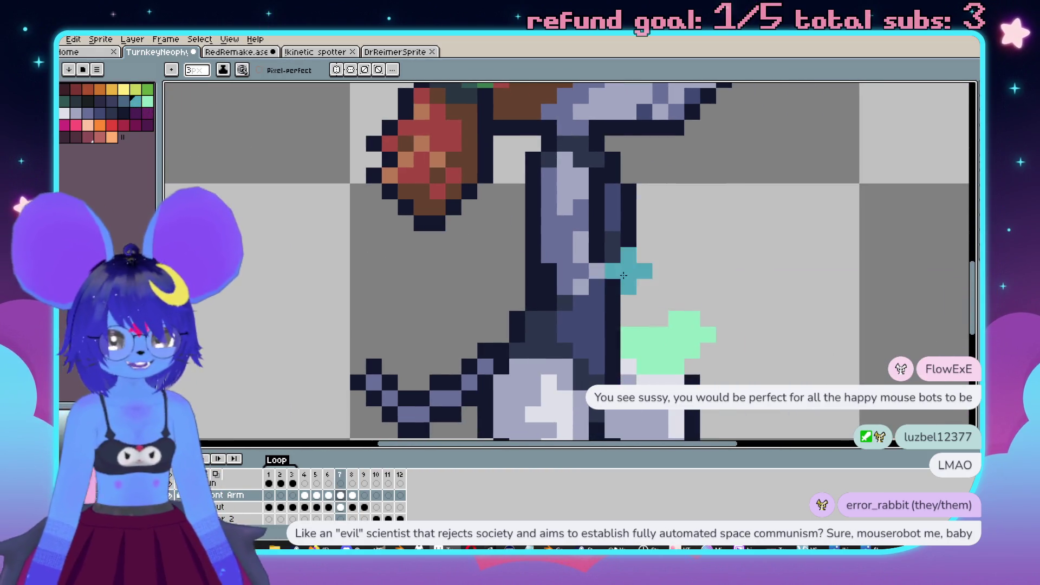
click(581, 287)
key(w)
click(659, 287)
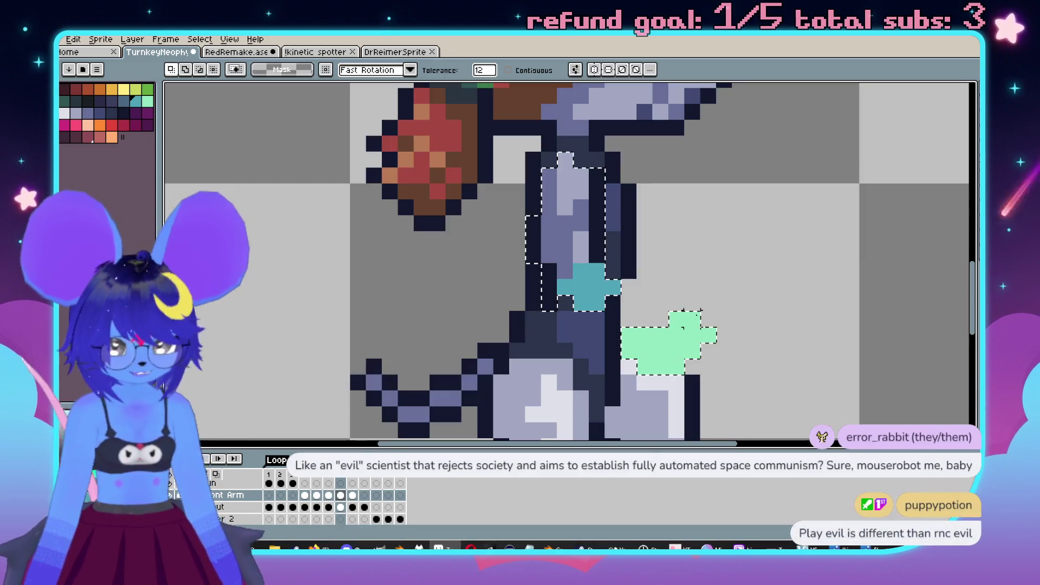
key(b)
drag(611, 302, 648, 338)
key(ctrl+d)
Step: Erase a stray teal pixel and outline the top of the mint hand in dark navy
scroll(743, 327, down, 2)
scroll(671, 308, up, 1)
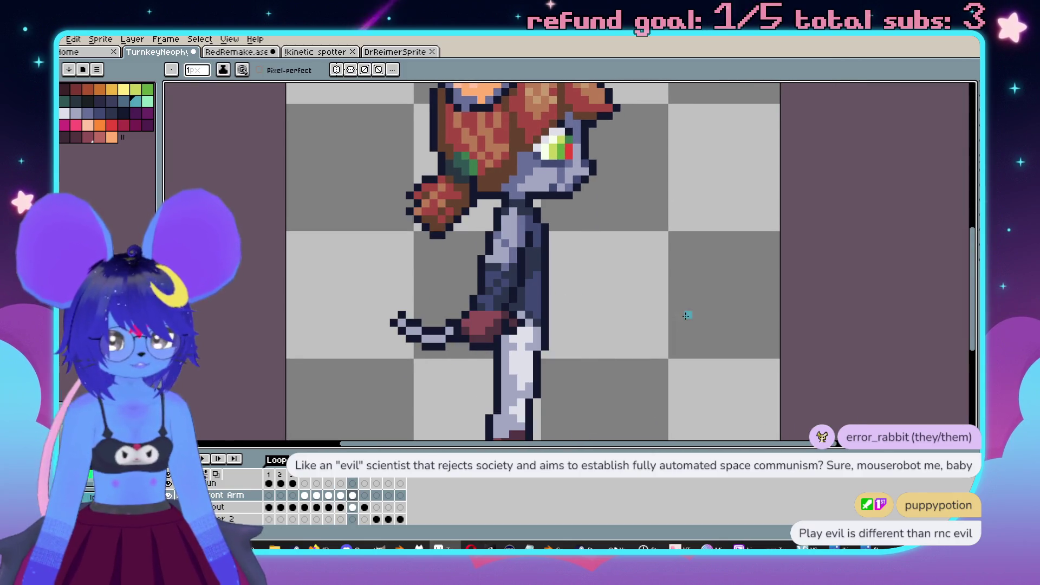
scroll(572, 285, up, 3)
right_click(573, 285)
scroll(572, 285, down, 1)
scroll(578, 278, up, 1)
alt+click(526, 186)
click(472, 181)
mouse_move(471, 180)
mouse_down()
mouse_move(556, 271)
mouse_move(639, 261)
mouse_move(697, 313)
mouse_move(637, 372)
mouse_move(673, 318)
mouse_move(635, 352)
mouse_move(549, 332)
mouse_move(509, 284)
mouse_move(428, 233)
mouse_up()
Step: Compare with frames 8 and 9, then bucket-fill frame 7's mint hand with the glove's dark red
scroll(578, 293, down, 3)
scroll(578, 293, up, 5)
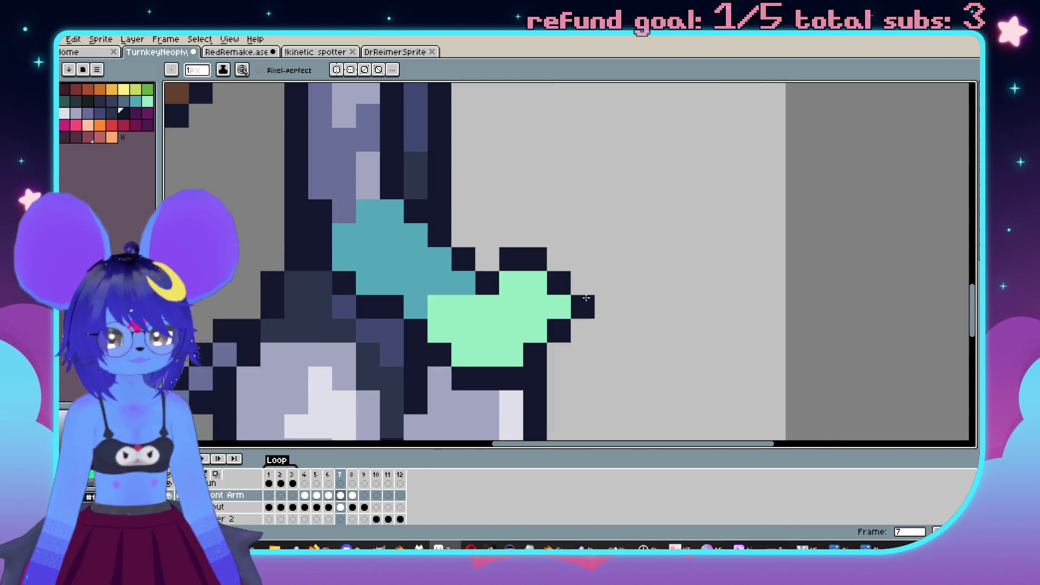
key(period)
scroll(692, 311, left, 3)
alt+click(506, 267)
key(period)
key(comma)
key(comma)
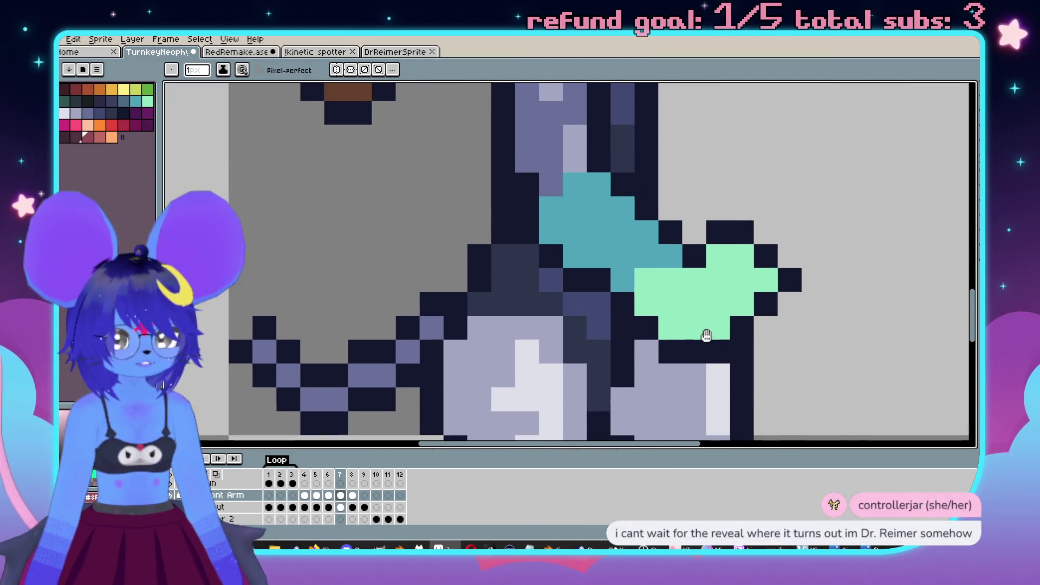
key(g)
click(696, 319)
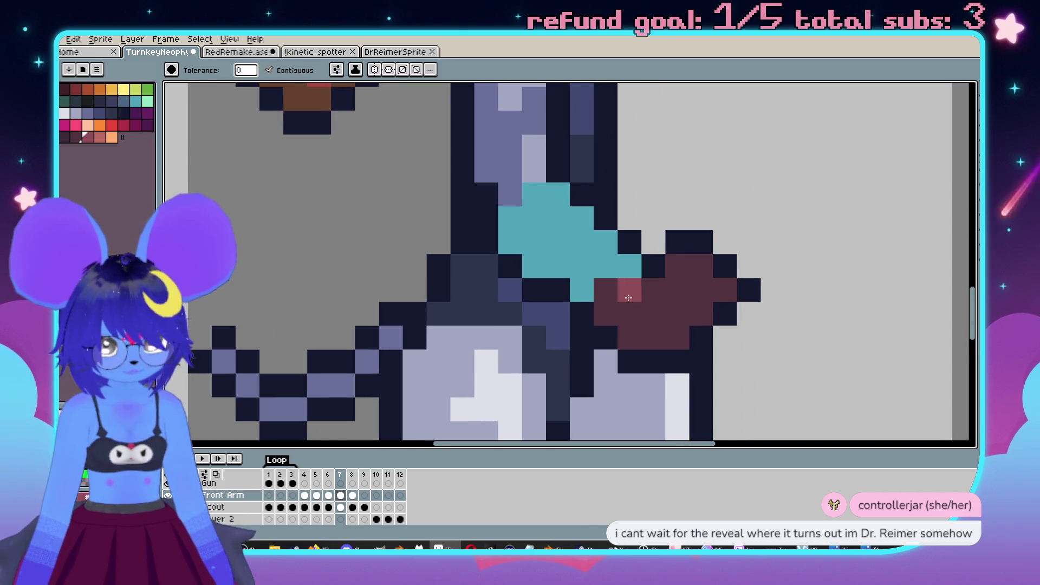
Step: Add lighter red highlight pixels across the glove with the pencil
key(b)
click(653, 290)
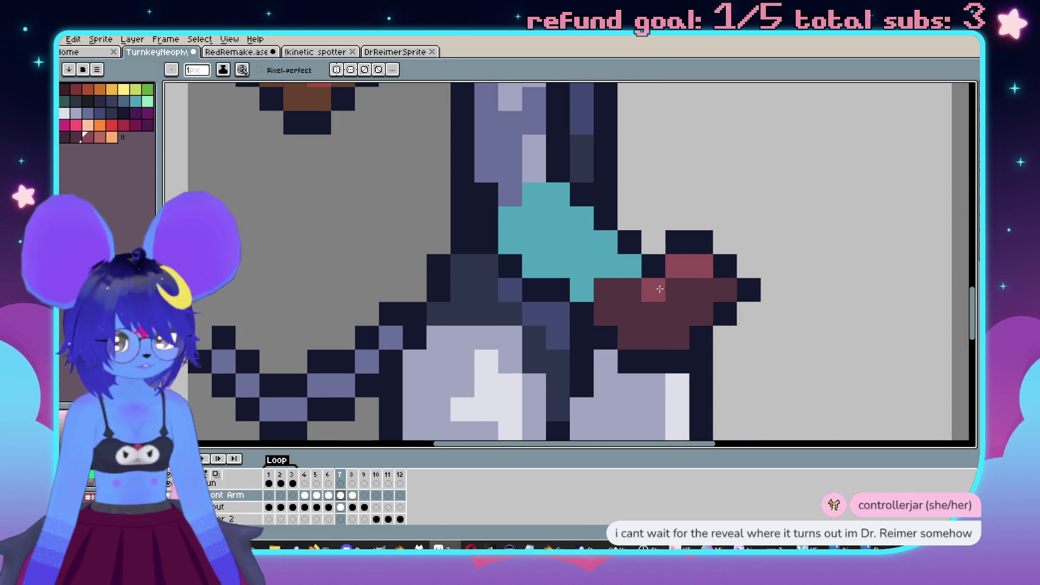
mouse_move(629, 314)
mouse_down()
mouse_move(699, 314)
mouse_move(675, 319)
mouse_up()
scroll(675, 318, down, 1)
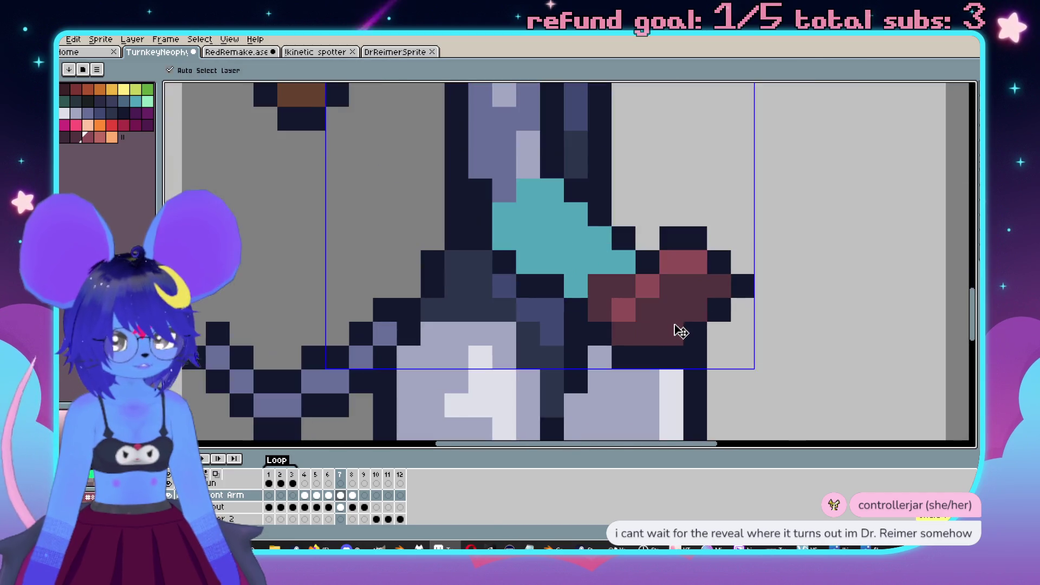
scroll(668, 302, down, 2)
scroll(661, 259, up, 2)
scroll(639, 249, up, 1)
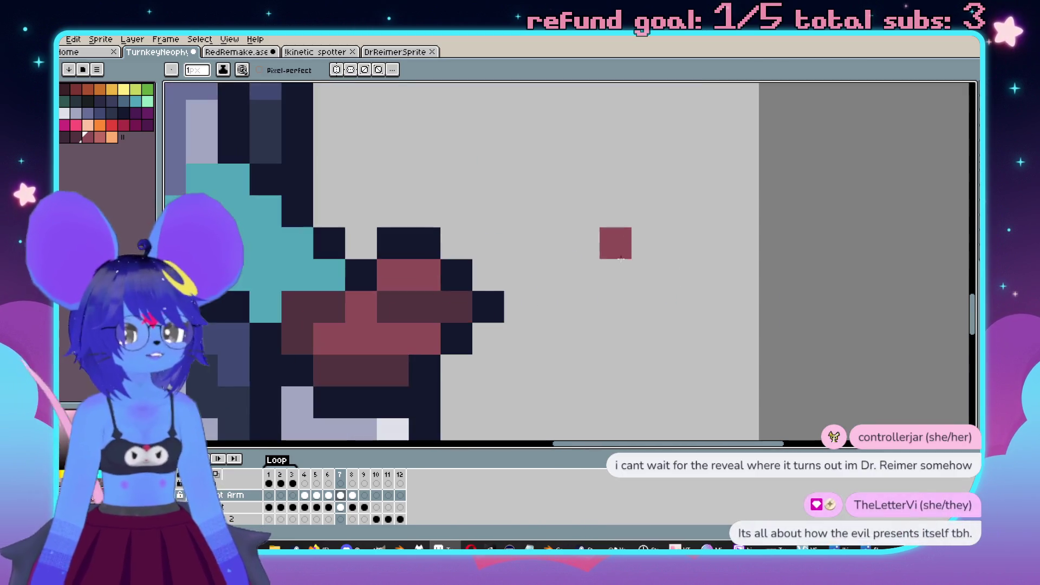
scroll(639, 249, down, 1)
scroll(738, 284, down, 2)
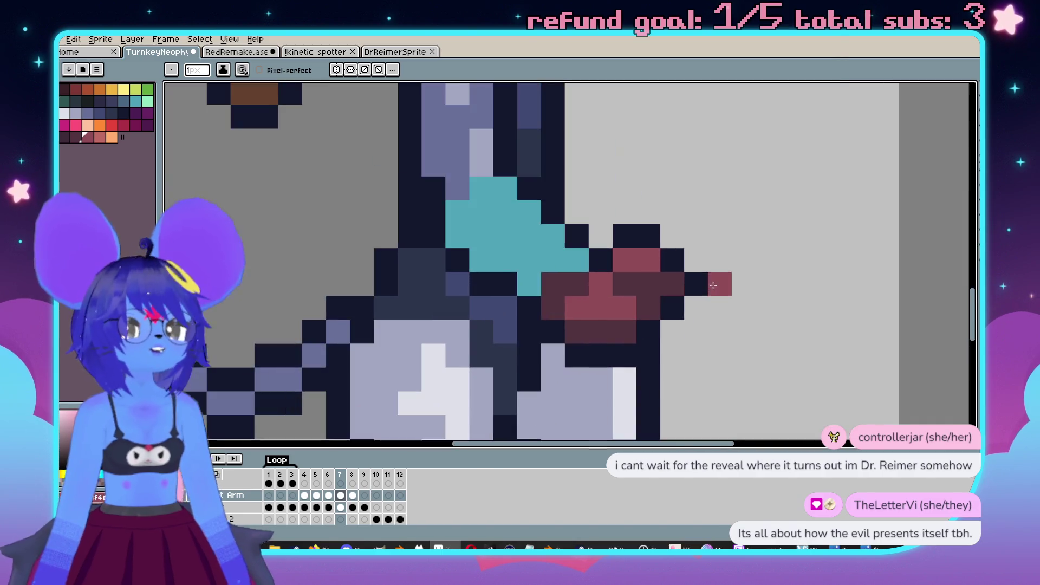
scroll(738, 284, up, 3)
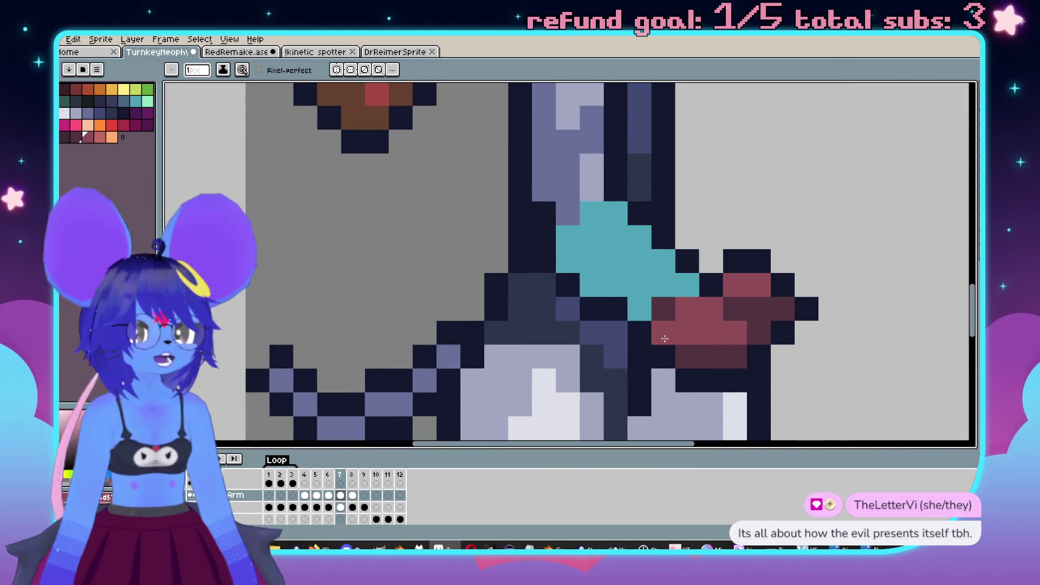
scroll(671, 293, down, 3)
Step: Check frame 8, then back on frame 7 bucket-fill the teal waist dark navy
key(Right)
scroll(639, 265, up, 3)
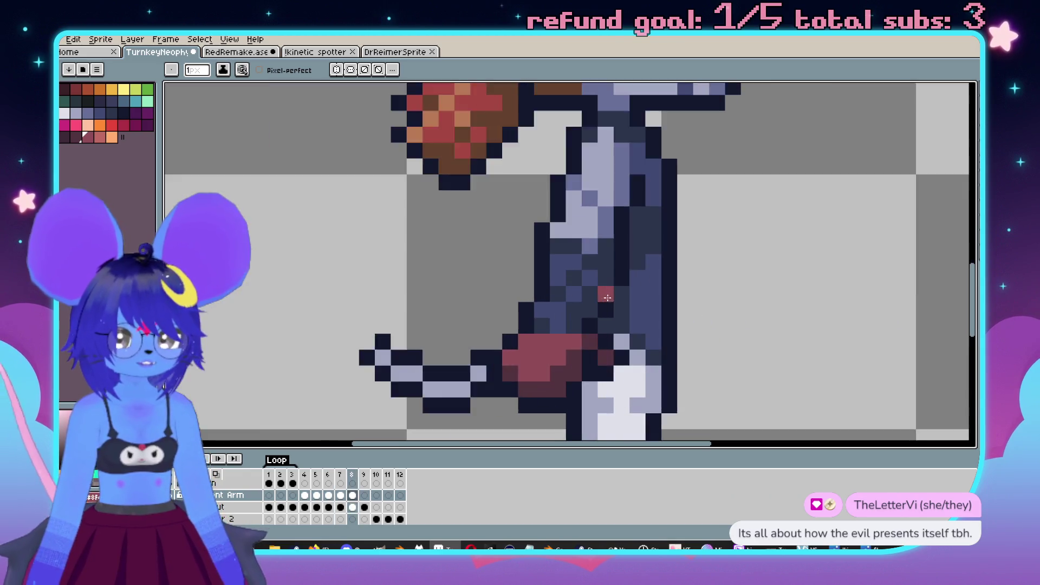
key(alt)
key(Left)
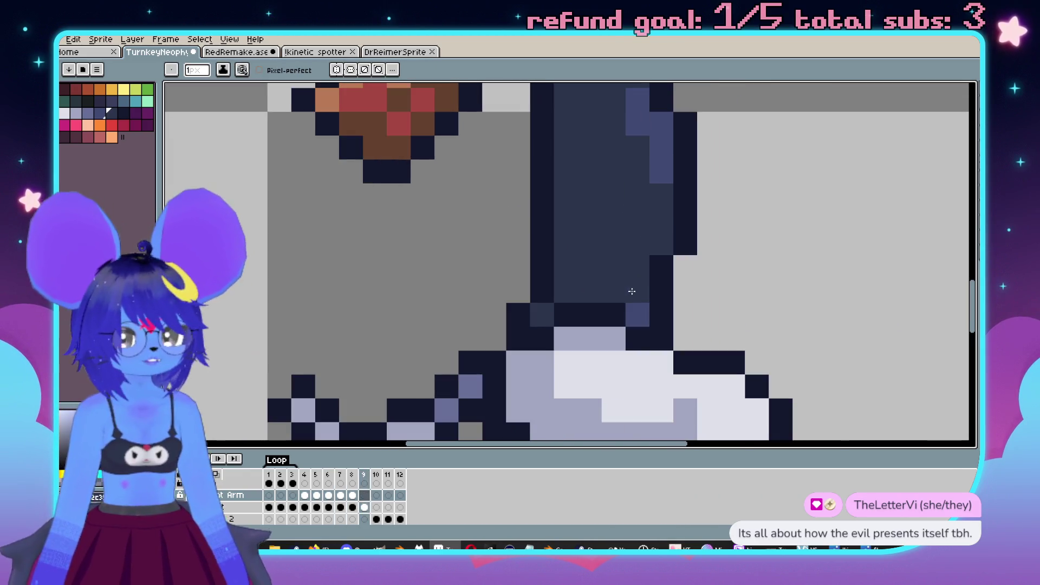
key(g)
click(620, 284)
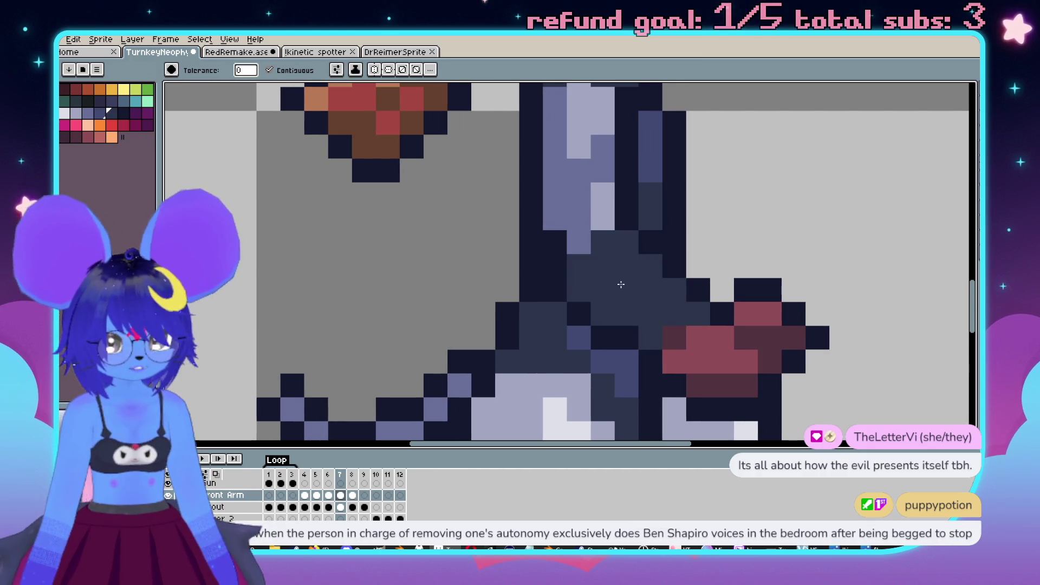
Step: Dot slate-blue shading pixels onto the navy waist, undoing one misplaced pixel
key(b)
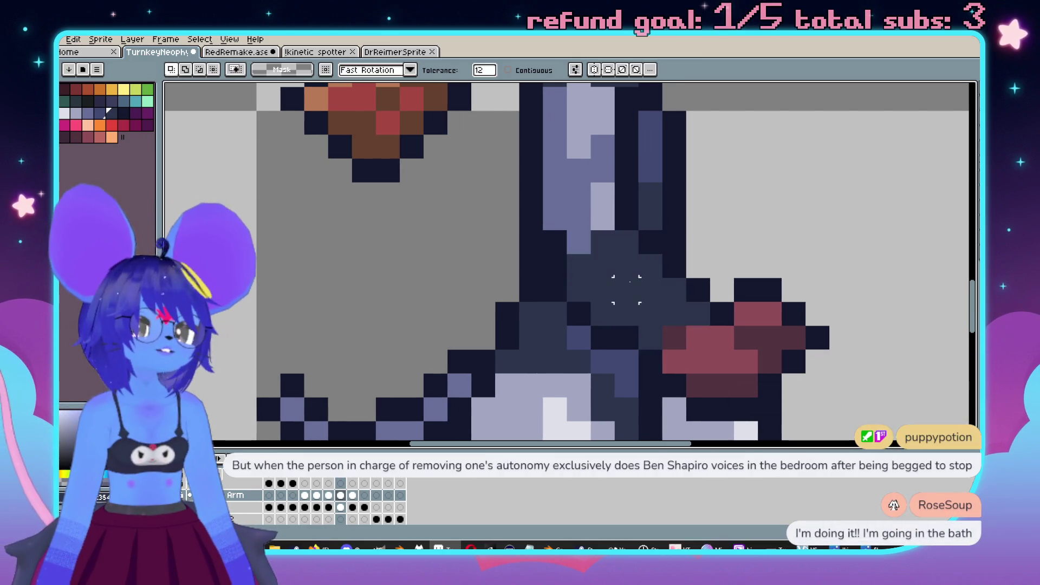
scroll(629, 282, right, 2)
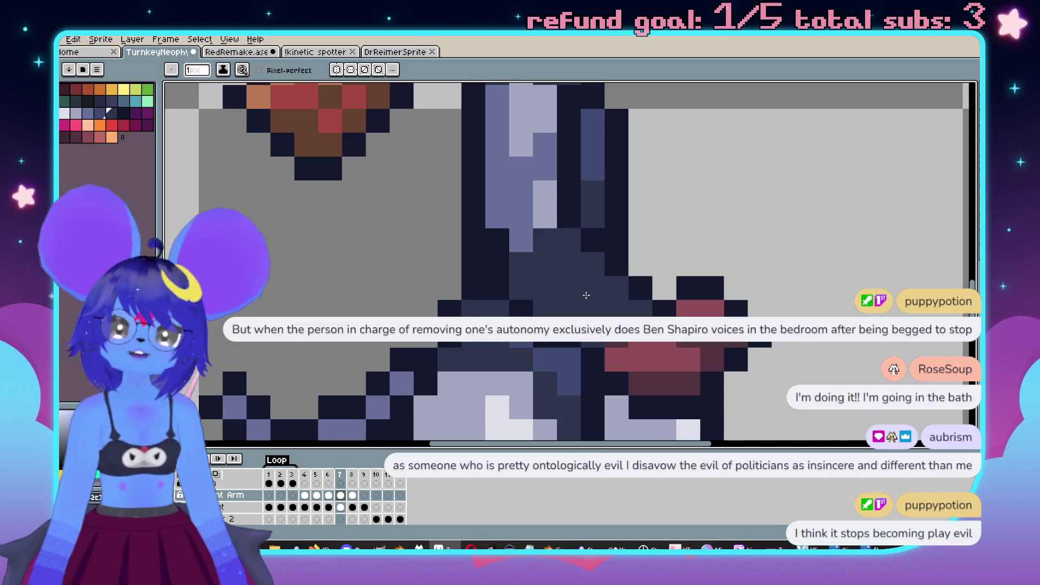
scroll(537, 295, right, 1)
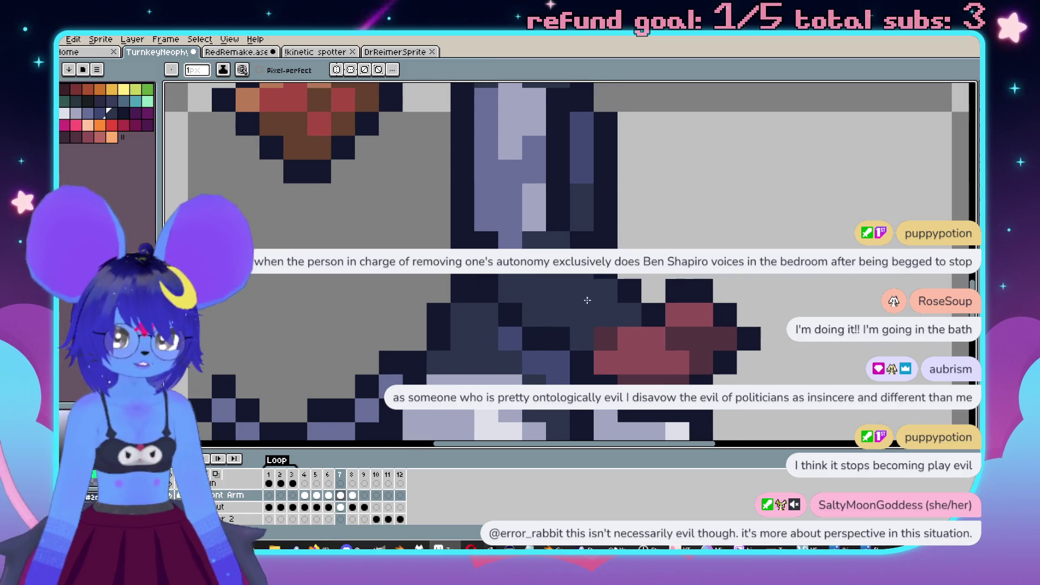
click(583, 293)
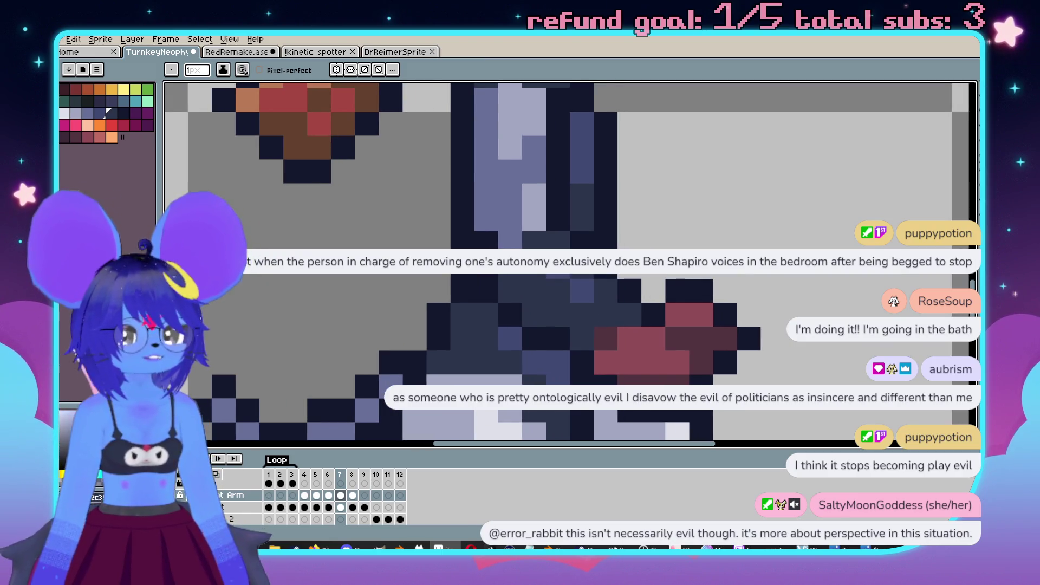
click(534, 292)
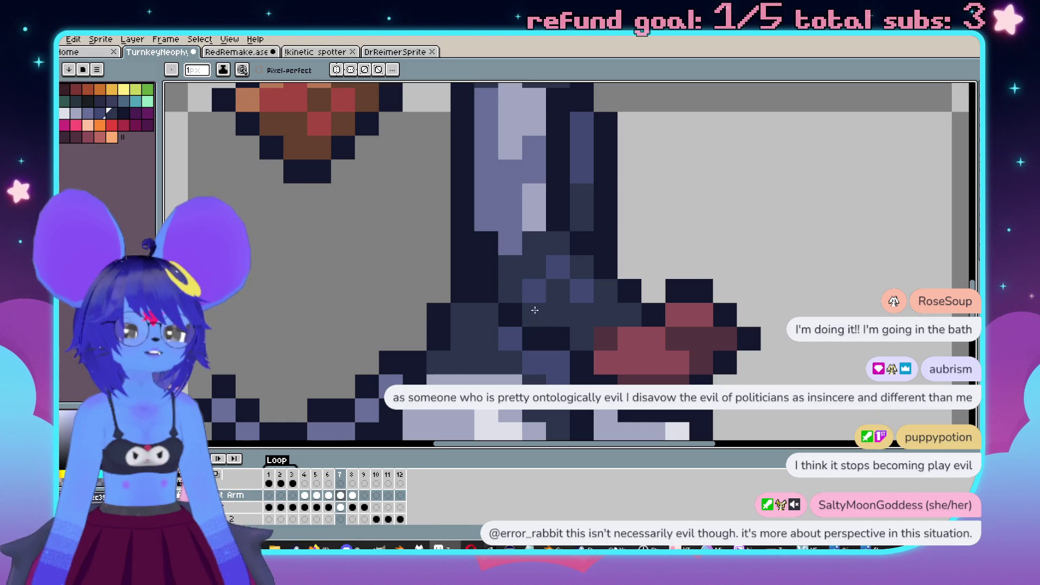
click(510, 241)
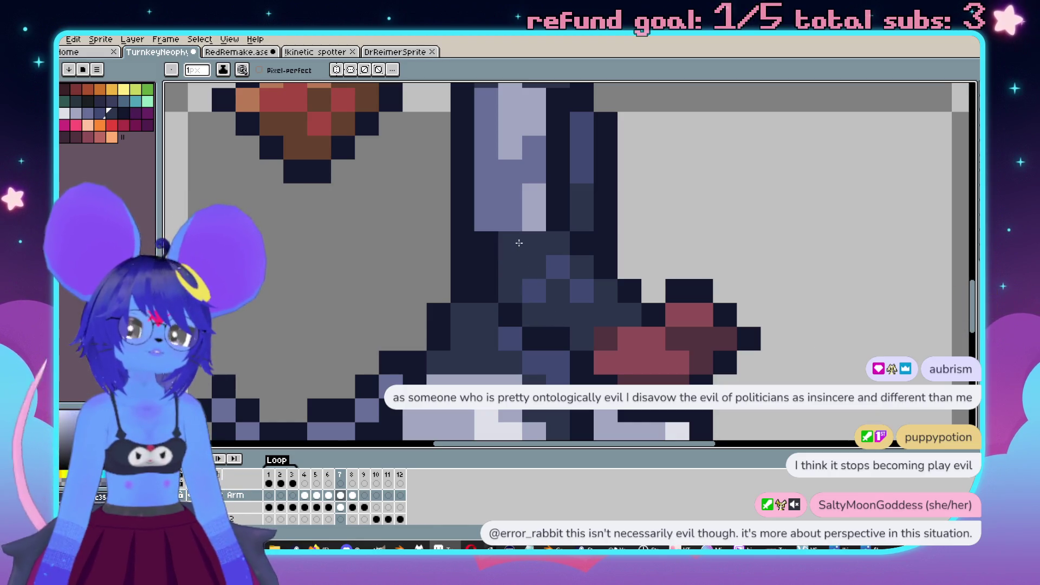
key(ctrl+z)
Step: Add a further run of darker waist shading pixels, then pan to view the arm and hand
click(510, 267)
drag(536, 273, 530, 286)
click(542, 285)
click(528, 303)
scroll(517, 305, down, 4)
scroll(611, 306, up, 4)
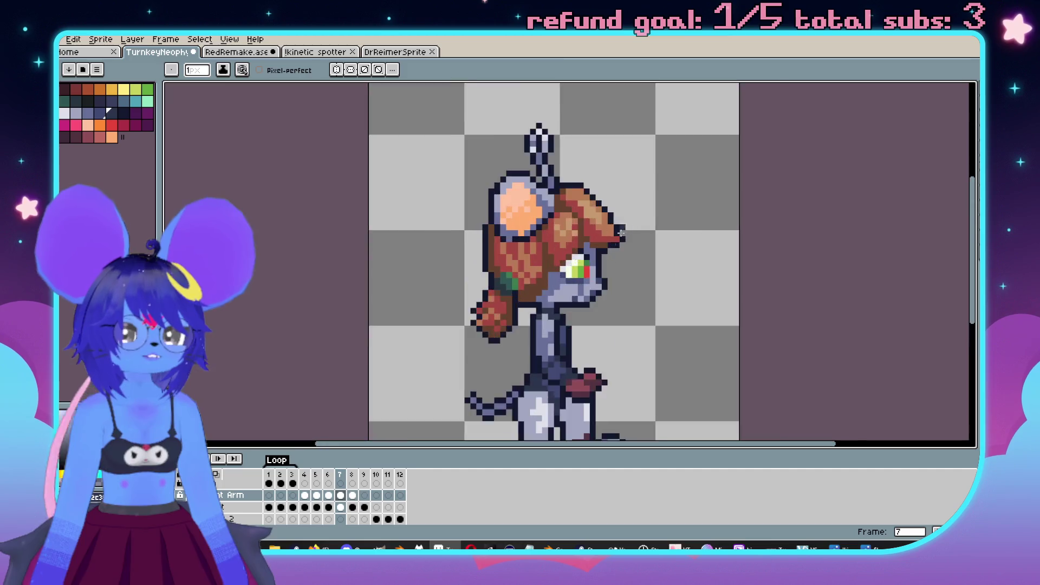
mouse_move(610, 307)
mouse_down()
mouse_move(650, 293)
mouse_move(680, 207)
mouse_up()
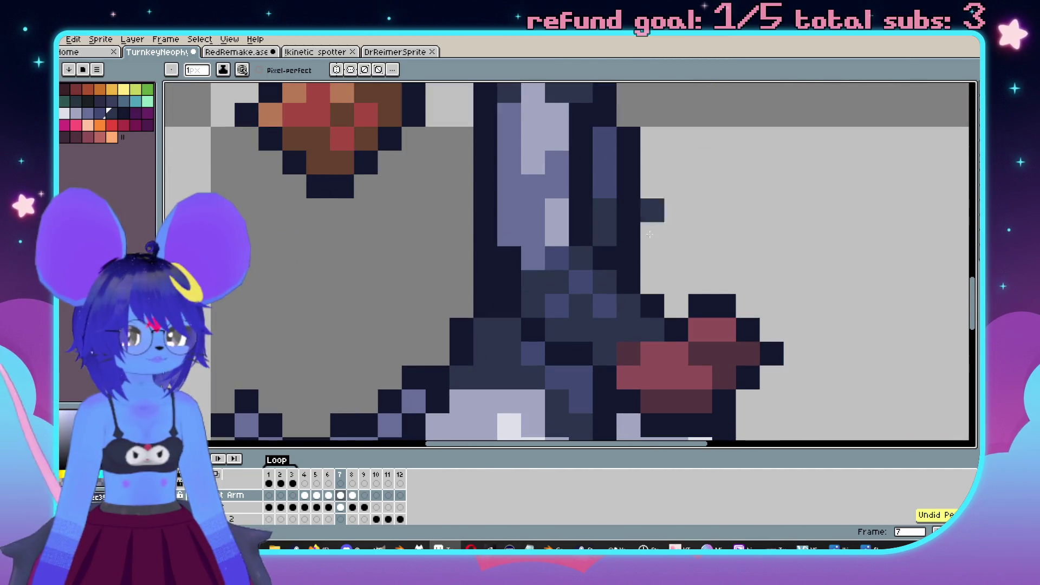
scroll(528, 287, down, 4)
scroll(620, 305, up, 3)
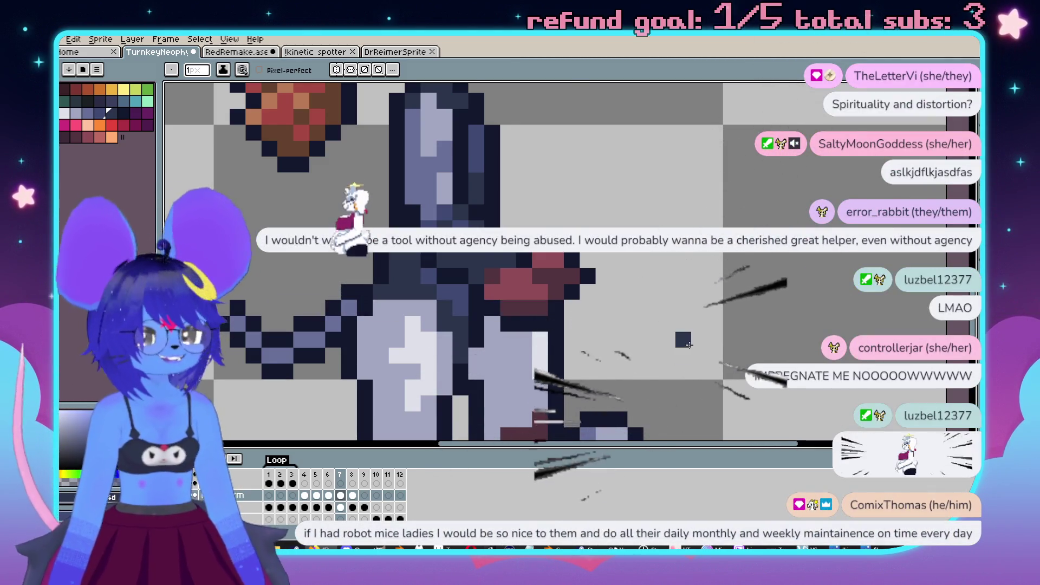
Step: Sample the light grey-purple from the mouse's arm with the eyedropper and return to the pencil
scroll(680, 286, down, 3)
scroll(680, 286, up, 2)
scroll(680, 286, down, 2)
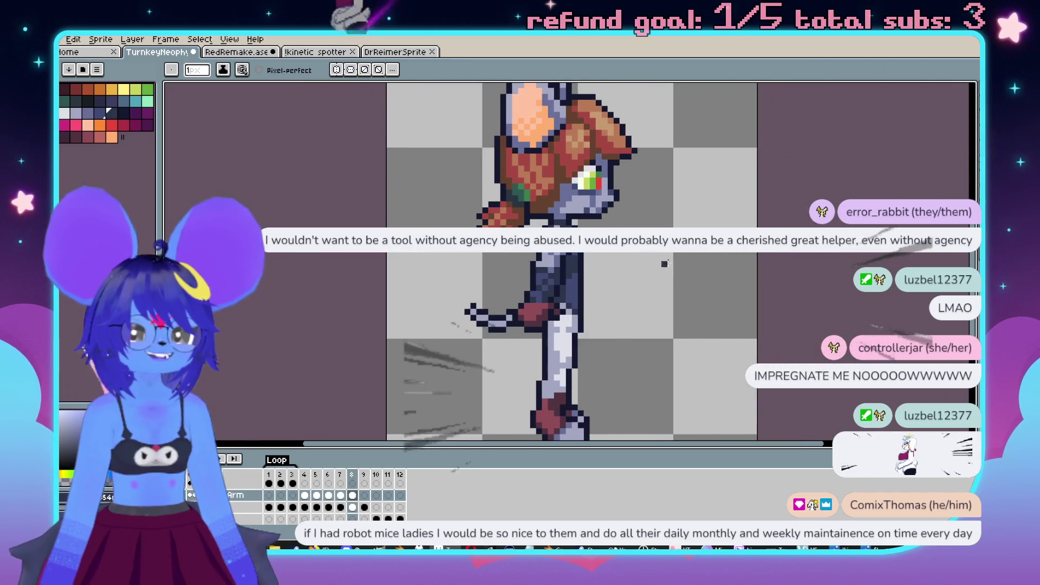
scroll(657, 298, up, 3)
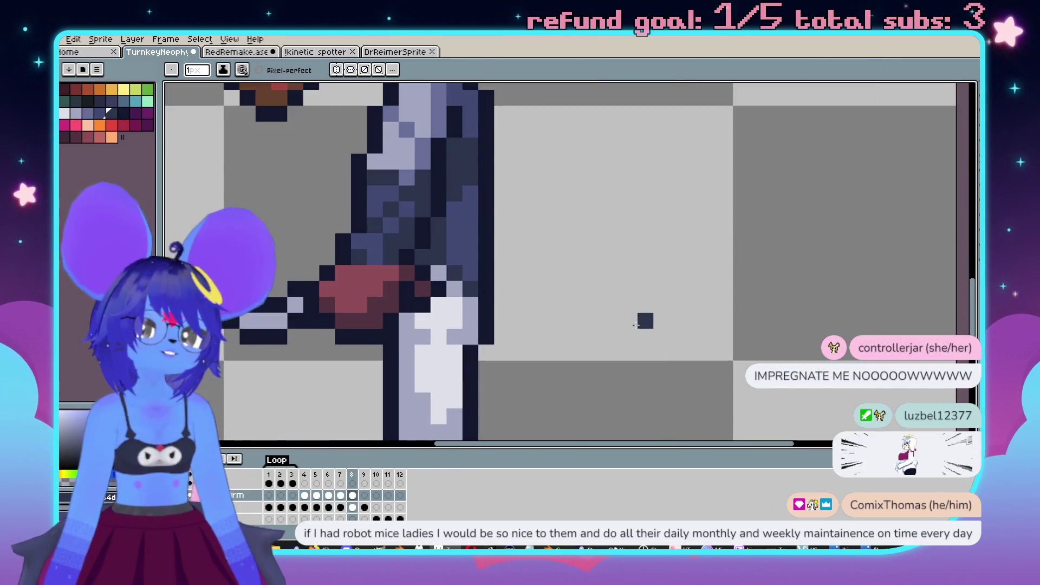
mouse_move(709, 366)
mouse_down()
mouse_move(784, 387)
mouse_move(708, 366)
mouse_move(708, 436)
mouse_move(675, 437)
mouse_up()
key(i)
click(560, 239)
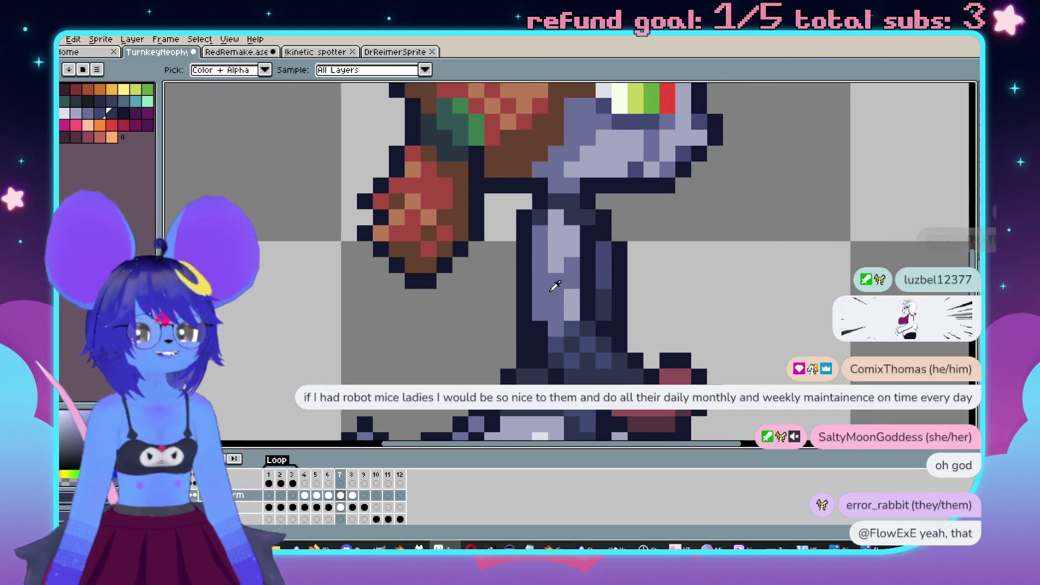
key(b)
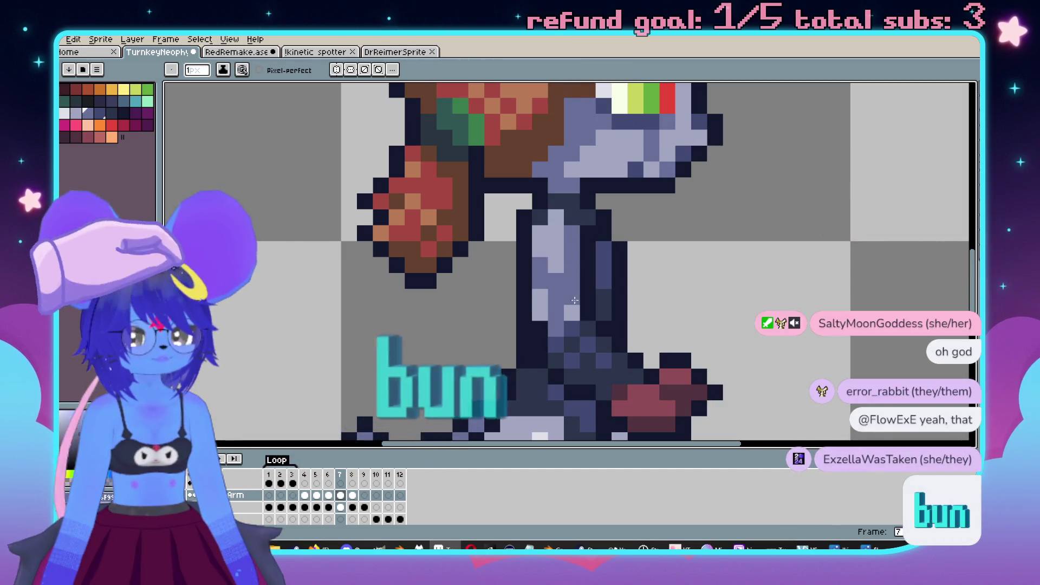
scroll(572, 315, down, 4)
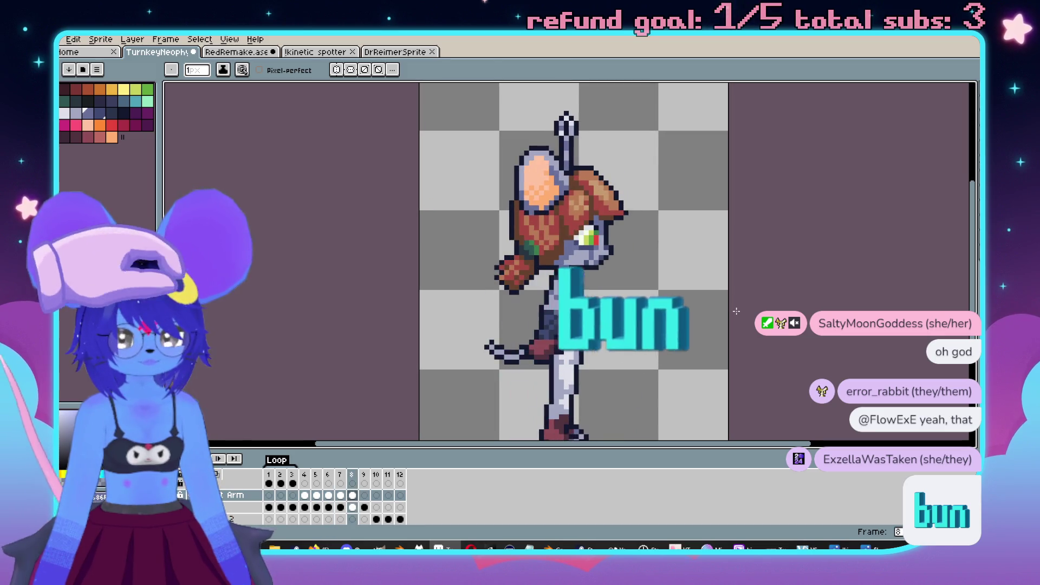
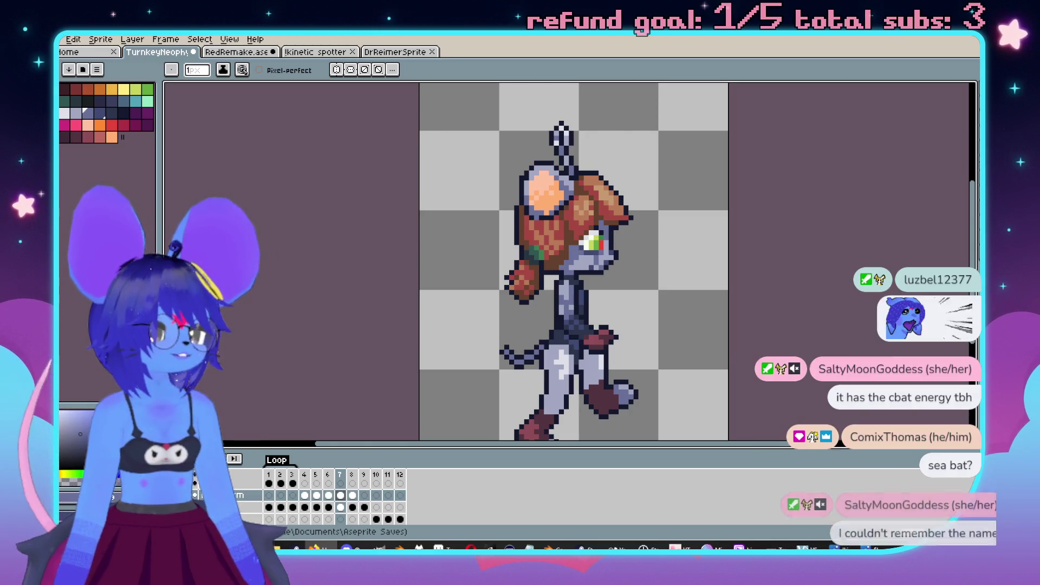
Step: Bring the top of the sprite into view and compare the arm poses on frames 7 and 8
mouse_move(639, 252)
mouse_down()
mouse_move(580, 241)
mouse_move(615, 220)
mouse_up()
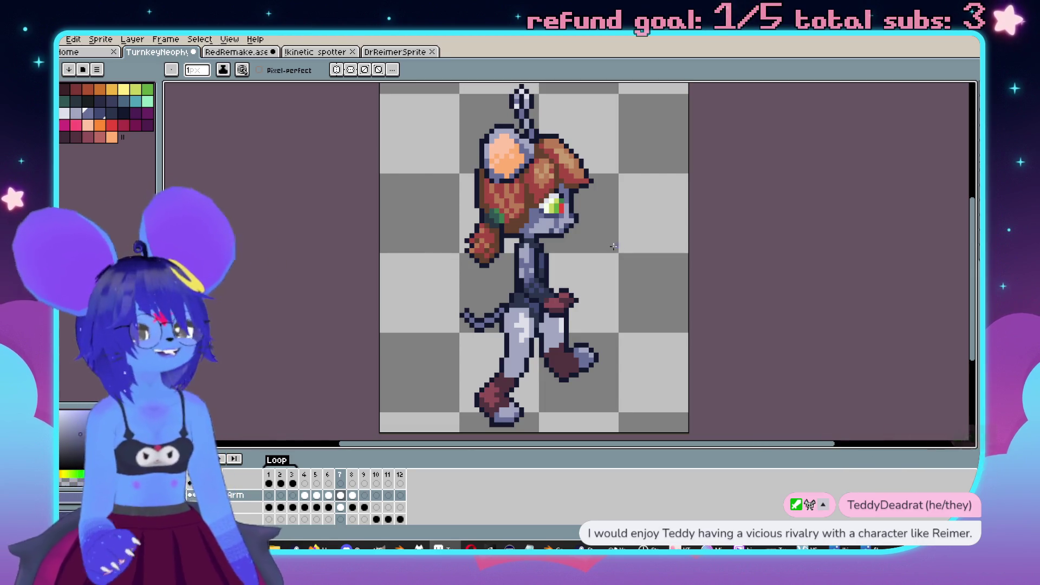
scroll(613, 247, down, 2)
scroll(611, 255, up, 1)
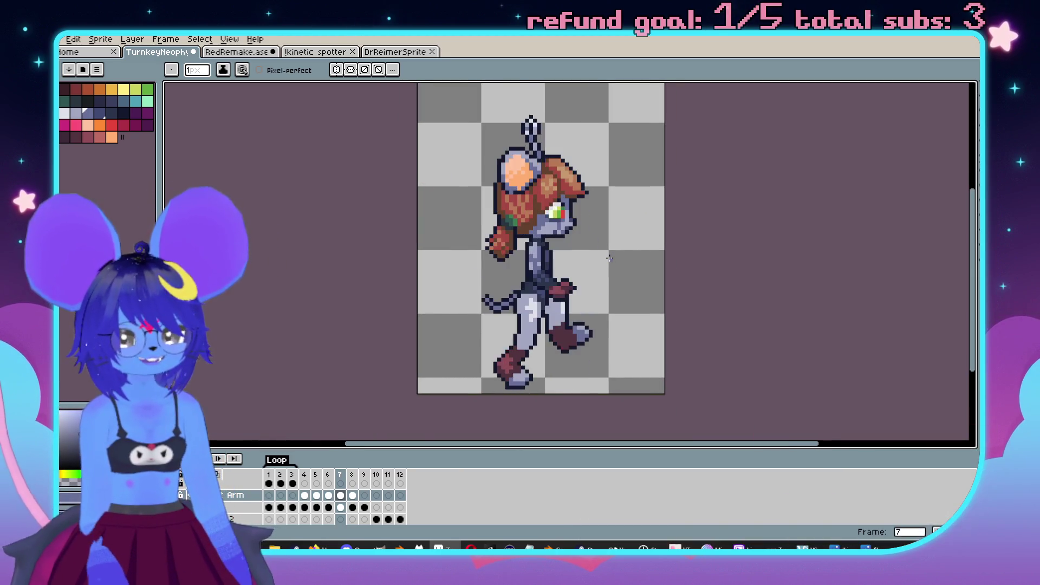
key(Right)
key(Right)
key(Left)
key(Left)
key(Right)
key(Left)
scroll(541, 232, up, 3)
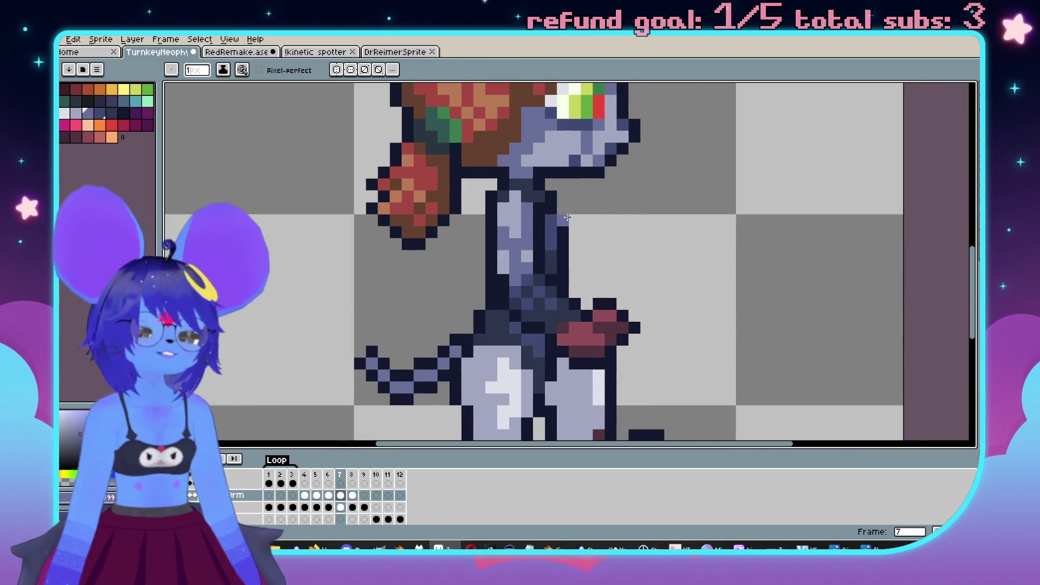
Step: Select the front-hand area on frame 7 and paste the raised hand in place
key(m)
mouse_move(629, 362)
mouse_down()
mouse_move(543, 314)
mouse_move(476, 247)
mouse_up()
key(ctrl+v)
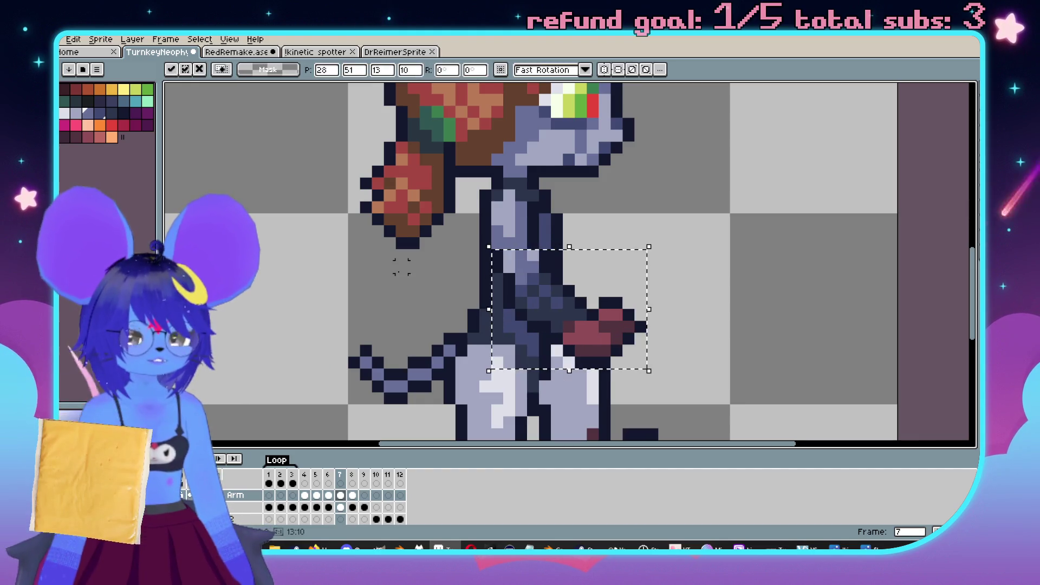
key(Return)
scroll(401, 266, down, 3)
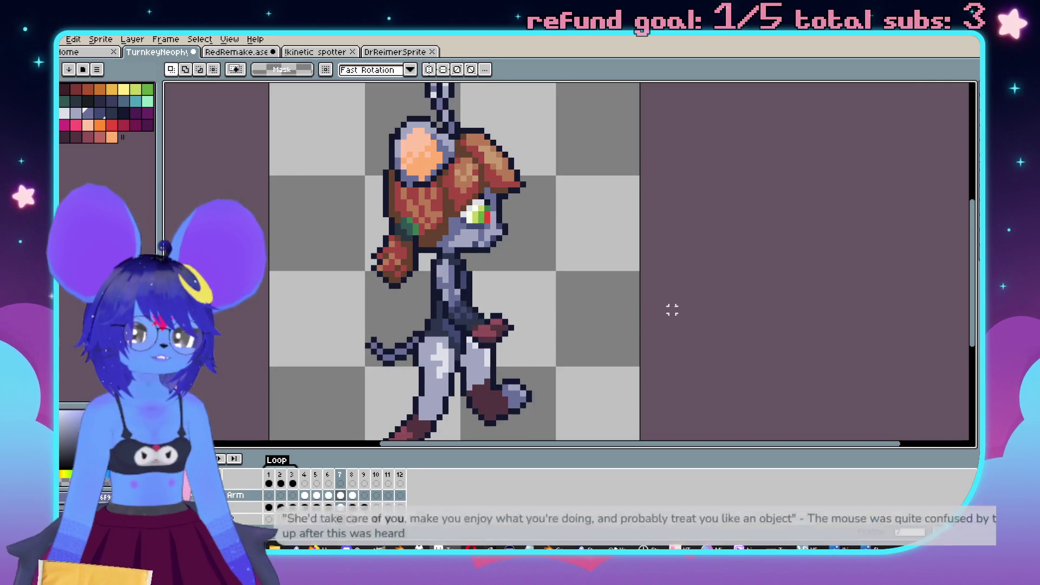
scroll(476, 277, up, 4)
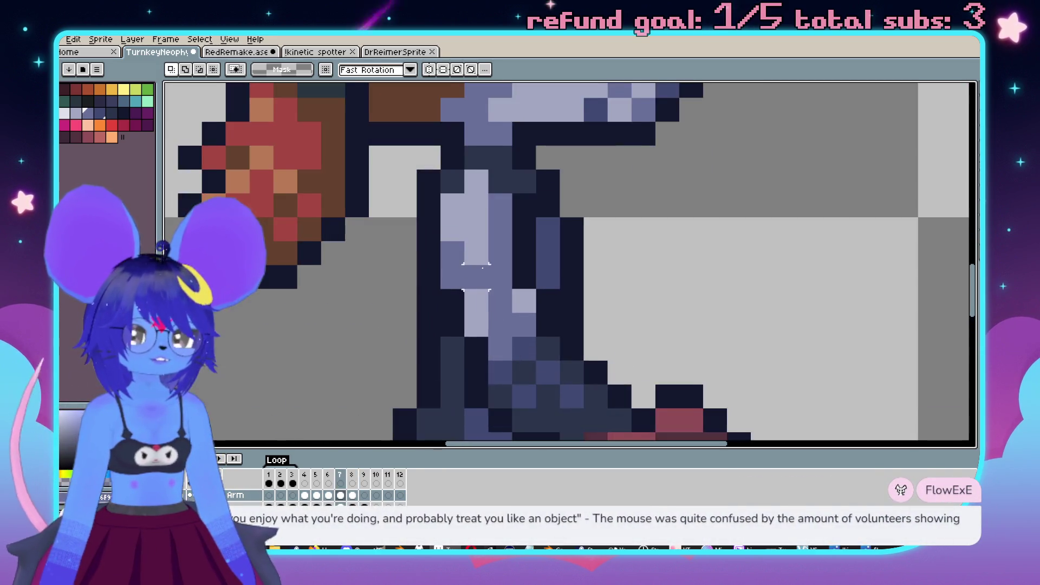
Step: Recolour a dark outline pixel on the leg purple with the 1px pencil
key(b)
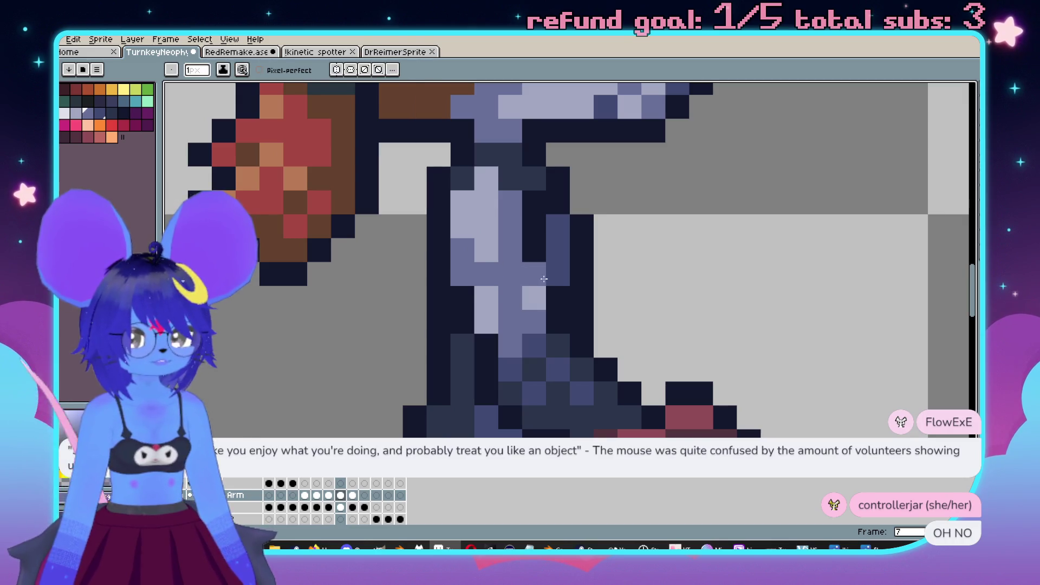
click(547, 320)
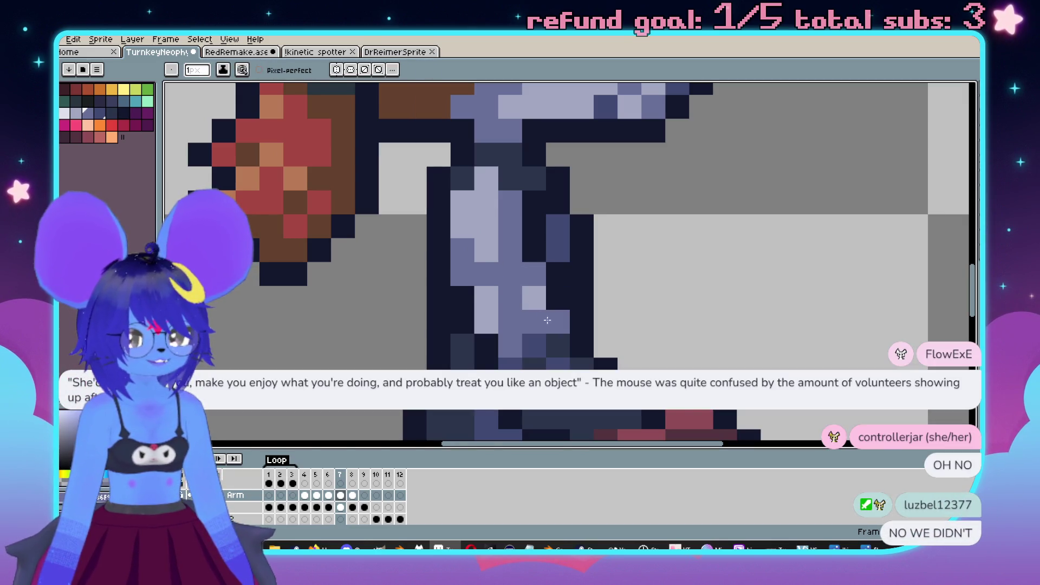
scroll(547, 320, down, 4)
scroll(566, 320, up, 4)
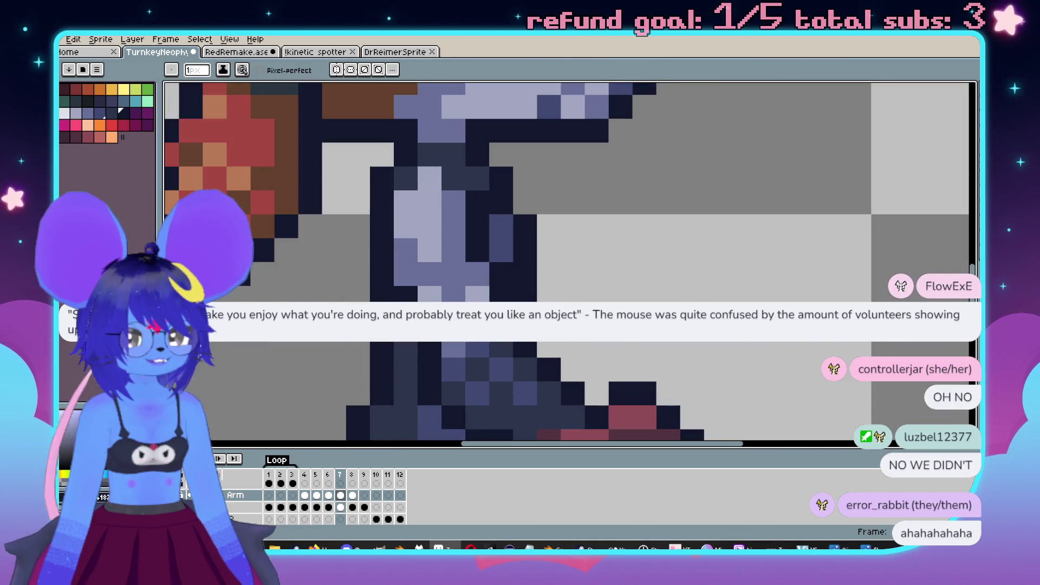
scroll(635, 309, down, 2)
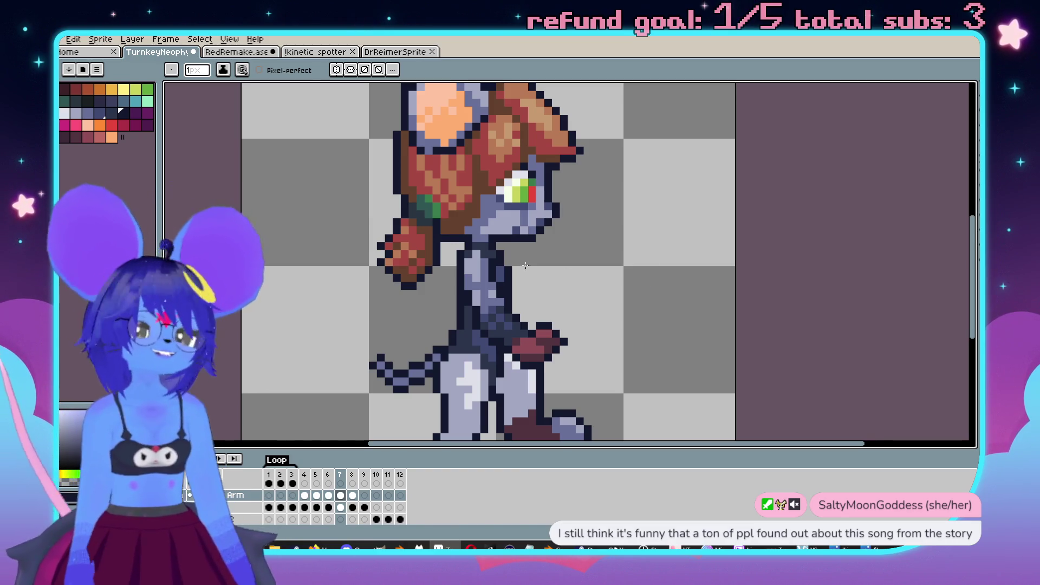
Step: Zoom and re-centre the sprite while checking frames 7 and 8
scroll(525, 265, down, 2)
scroll(552, 249, up, 1)
key(Right)
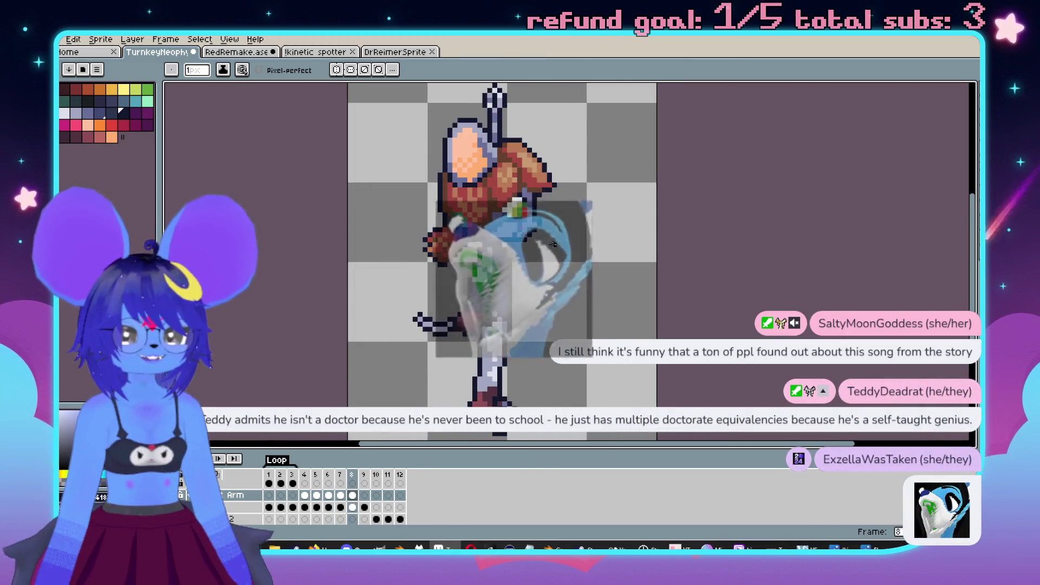
key(Left)
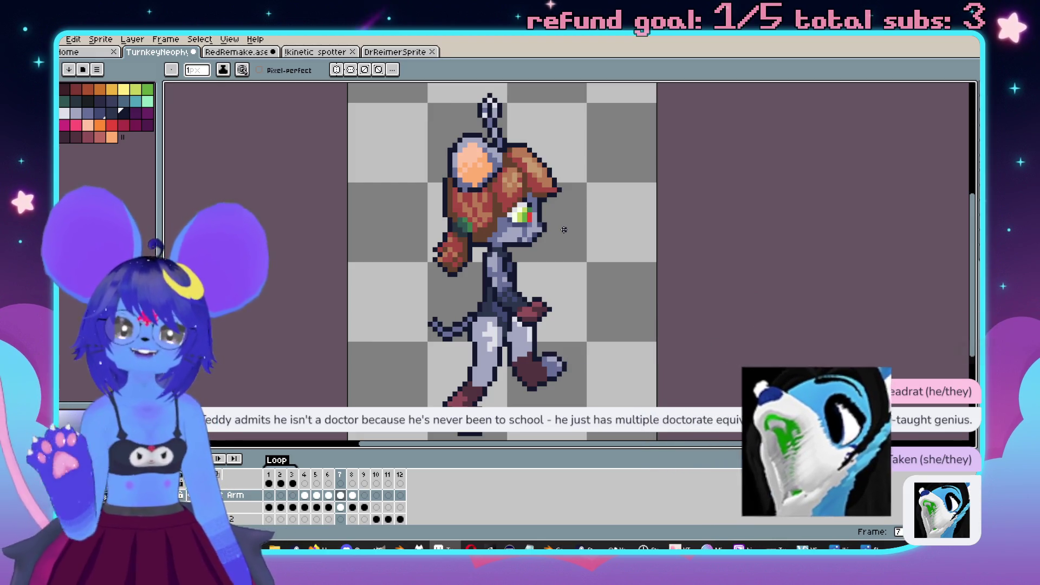
scroll(414, 250, up, 2)
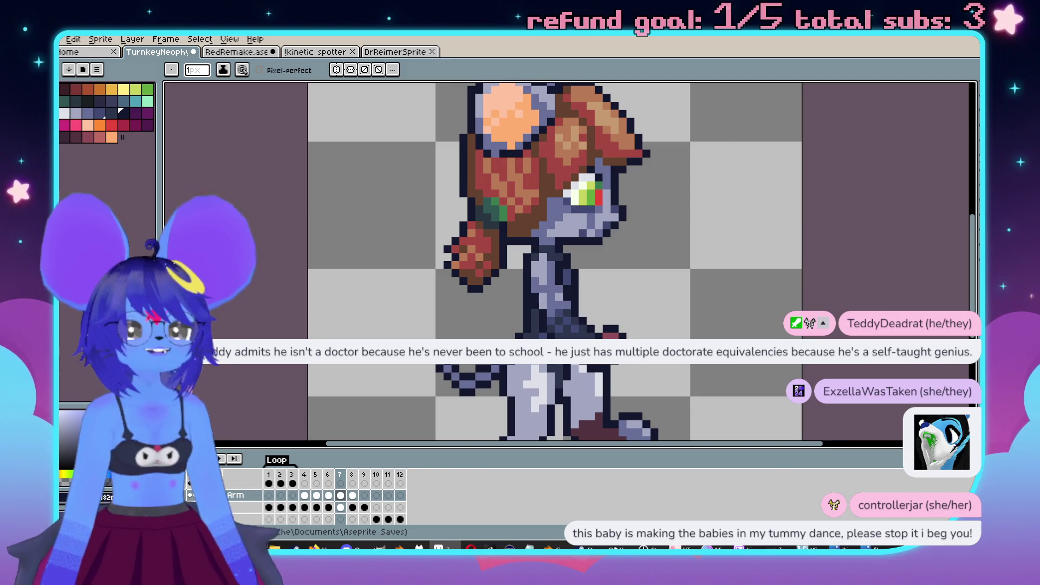
scroll(632, 211, down, 2)
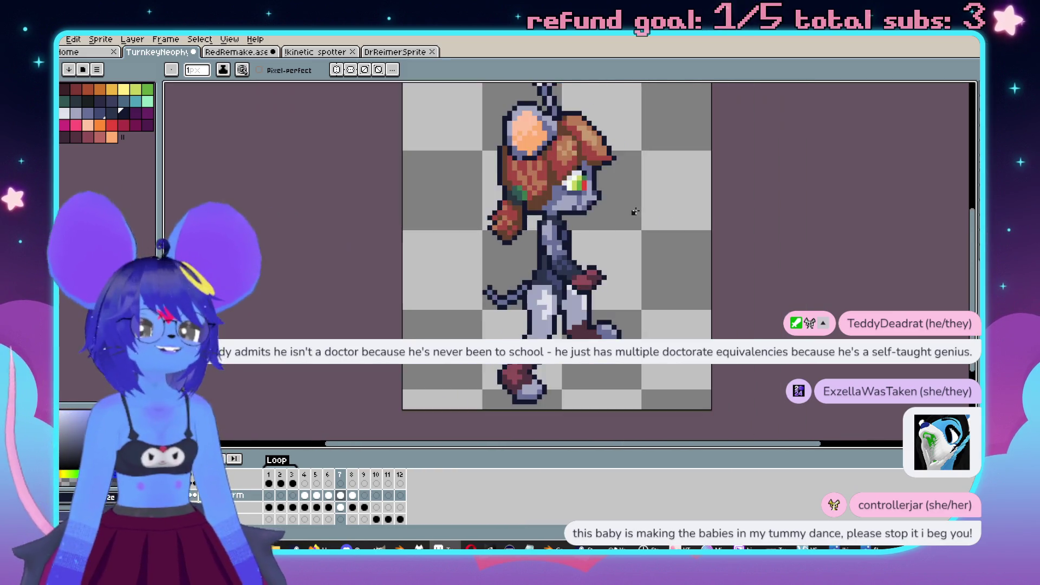
scroll(678, 212, up, 1)
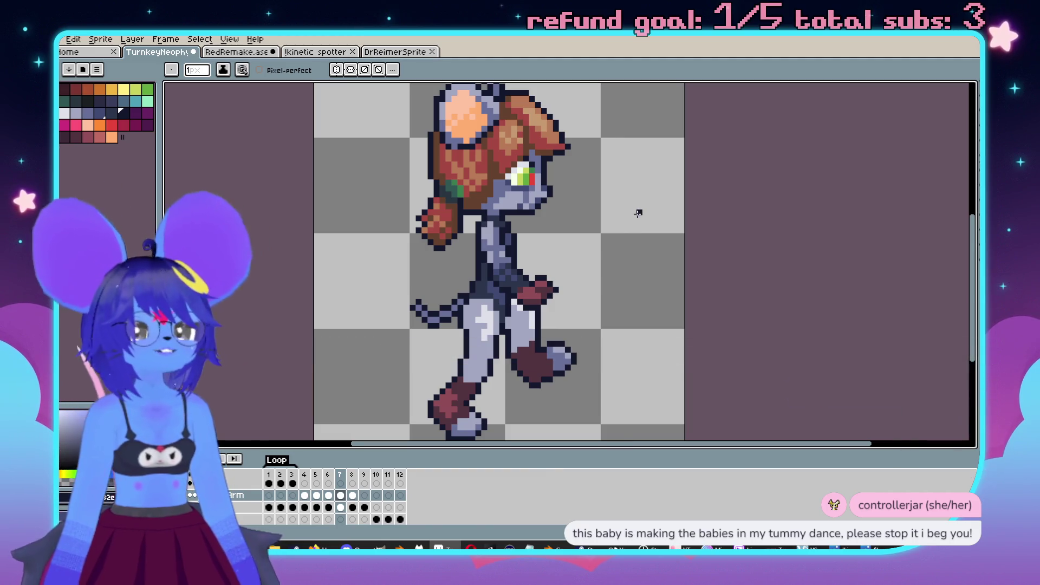
scroll(697, 228, down, 1)
scroll(686, 193, up, 1)
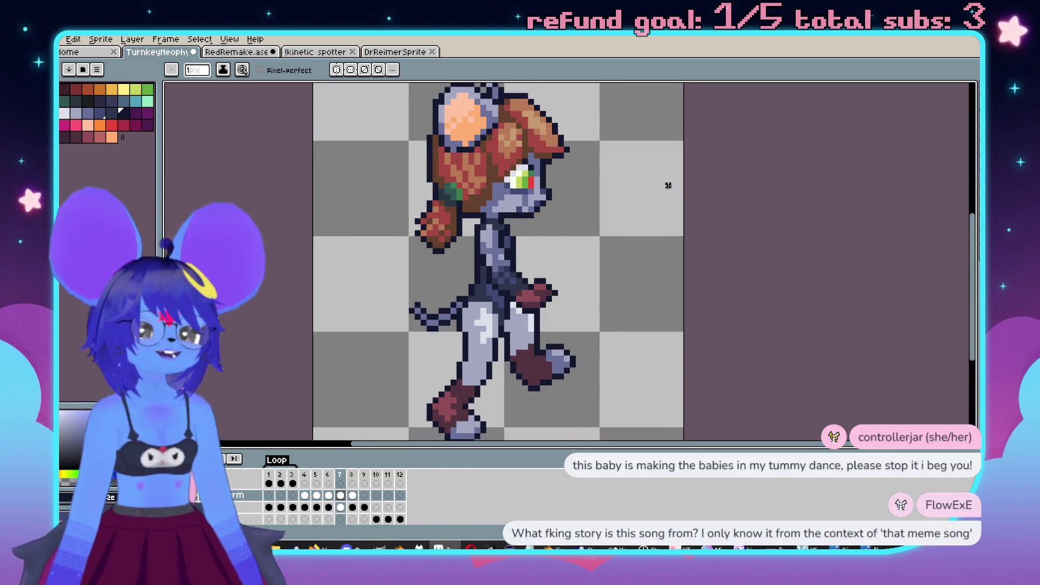
scroll(668, 186, down, 1)
mouse_move(650, 199)
mouse_down()
mouse_move(597, 238)
mouse_move(641, 212)
mouse_up()
scroll(624, 225, down, 1)
scroll(622, 225, up, 1)
Step: Flip repeatedly between frames 7 and 8 to compare arm poses, then advance to frame 9
key(Right)
key(Left)
key(Right)
key(Left)
key(Right)
key(Left)
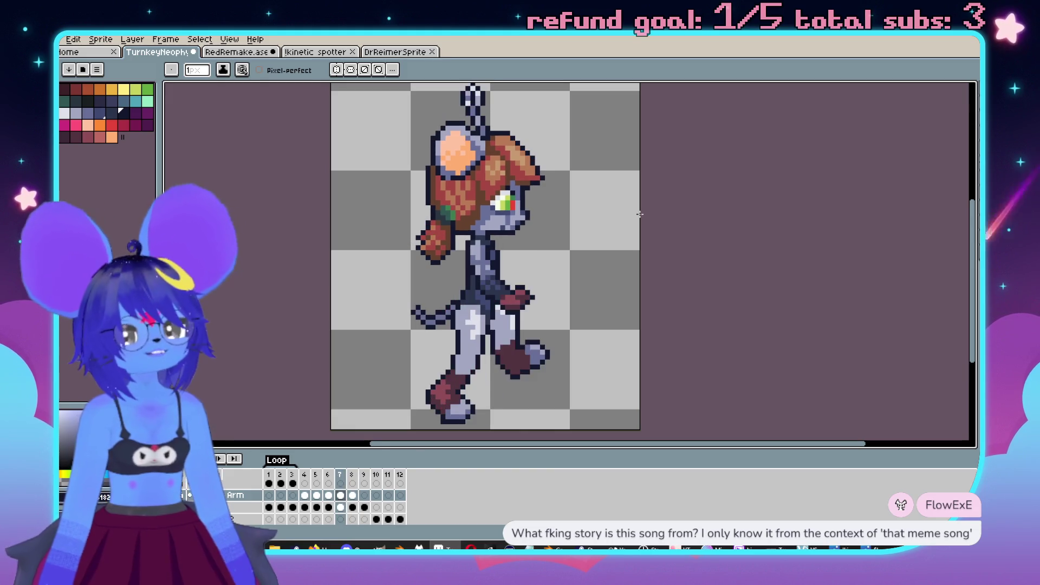
key(Right)
key(Right)
key(Left)
key(Left)
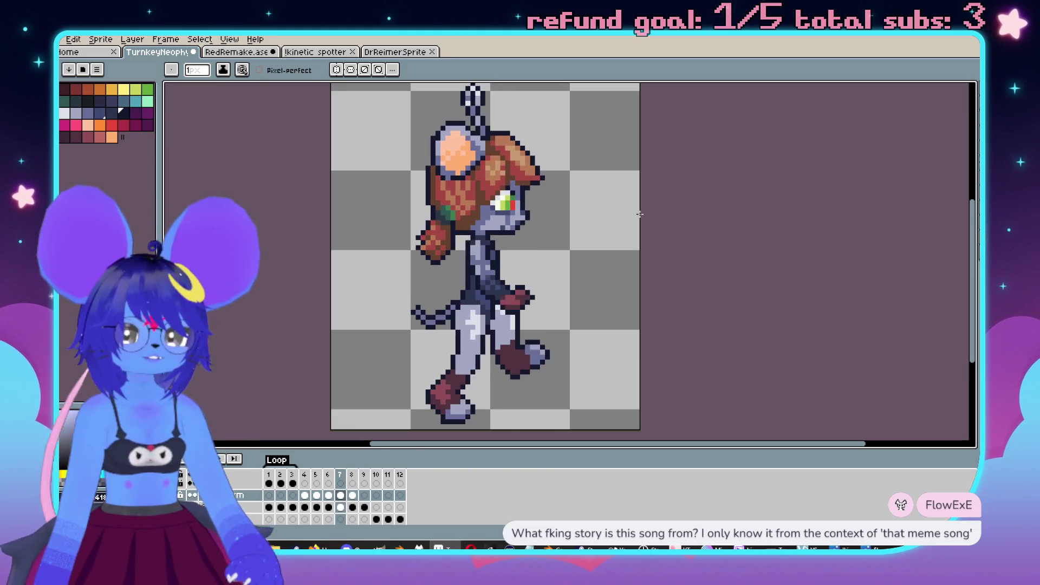
key(Right)
key(Right)
scroll(605, 276, up, 1)
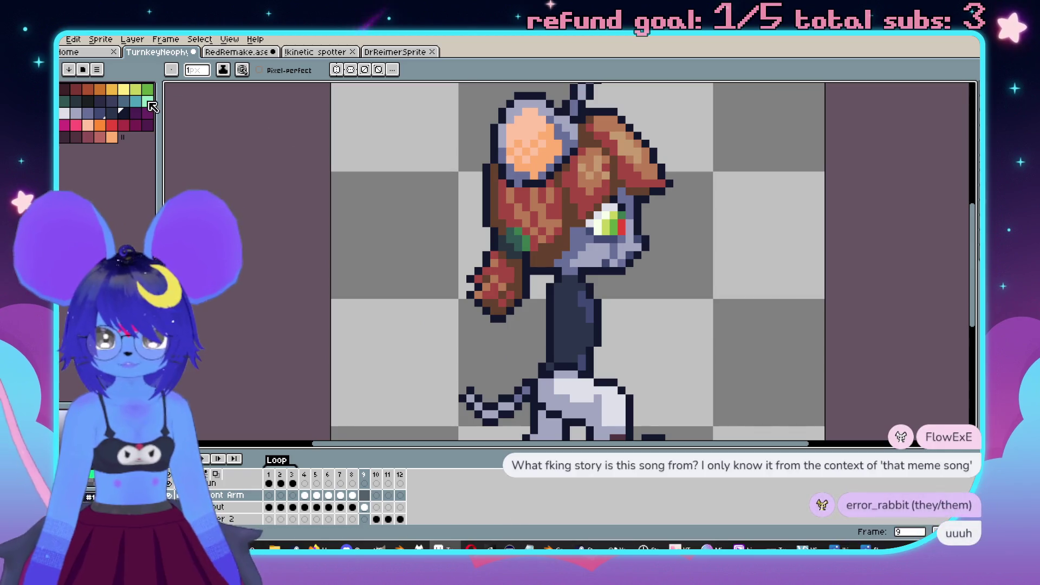
Step: Paint a mint-green blade stroke down-left from the neck and preview the animation
scroll(596, 281, up, 2)
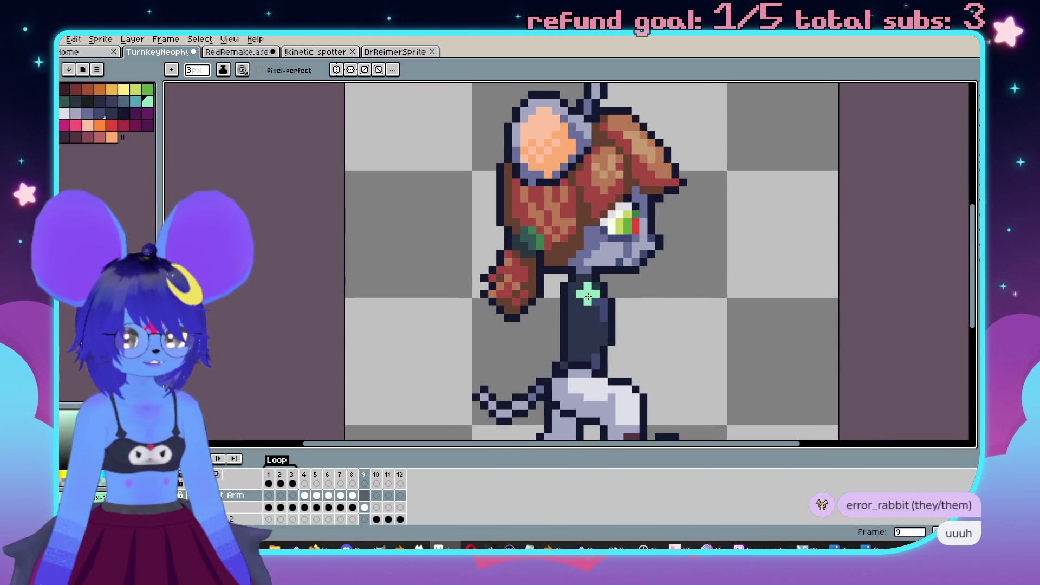
scroll(587, 297, up, 1)
drag(599, 243, 536, 305)
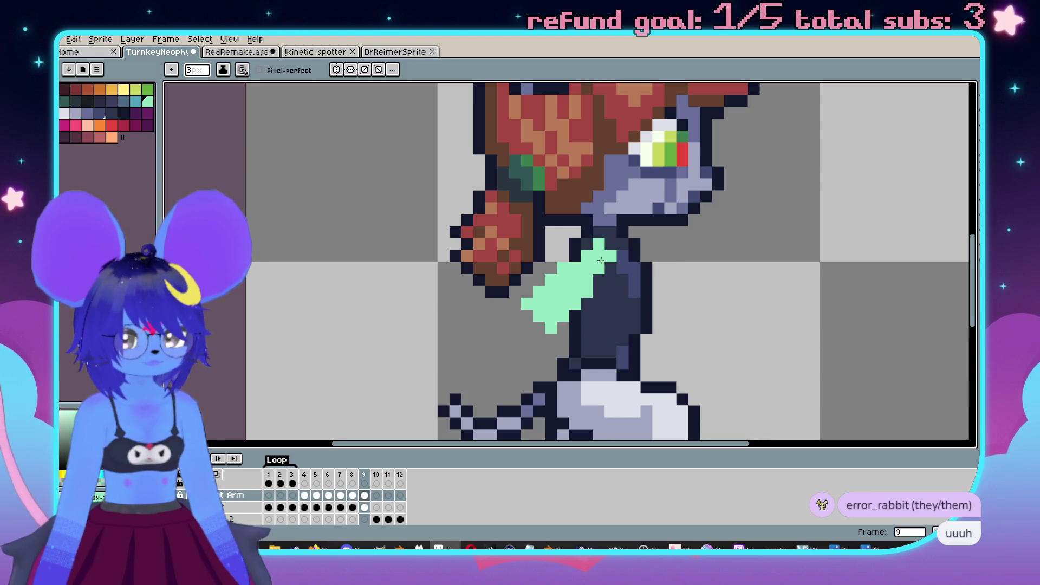
scroll(601, 262, down, 2)
key(Return)
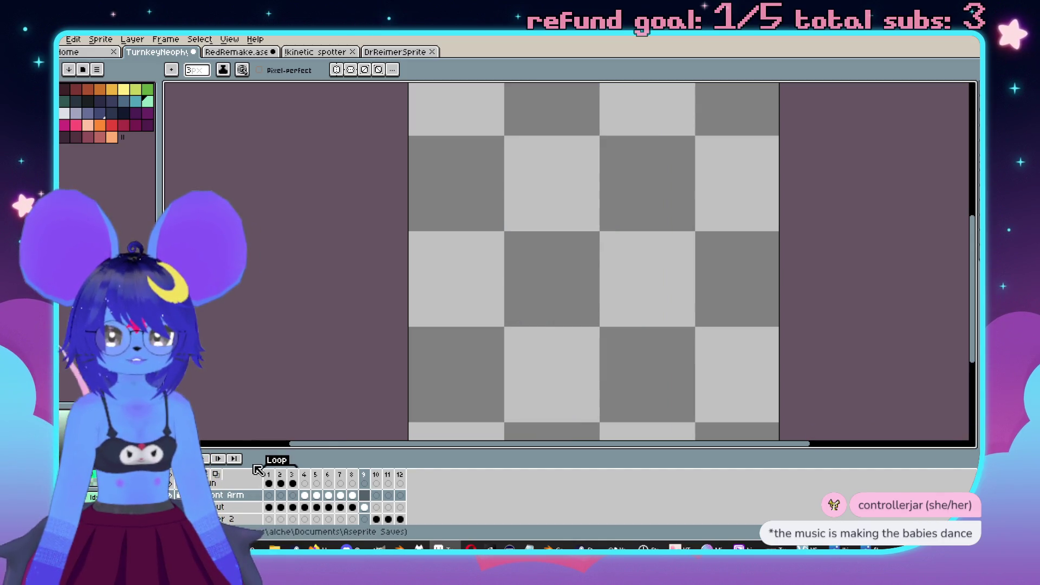
Step: Paint a red guard over the blade's handle
scroll(614, 301, up, 1)
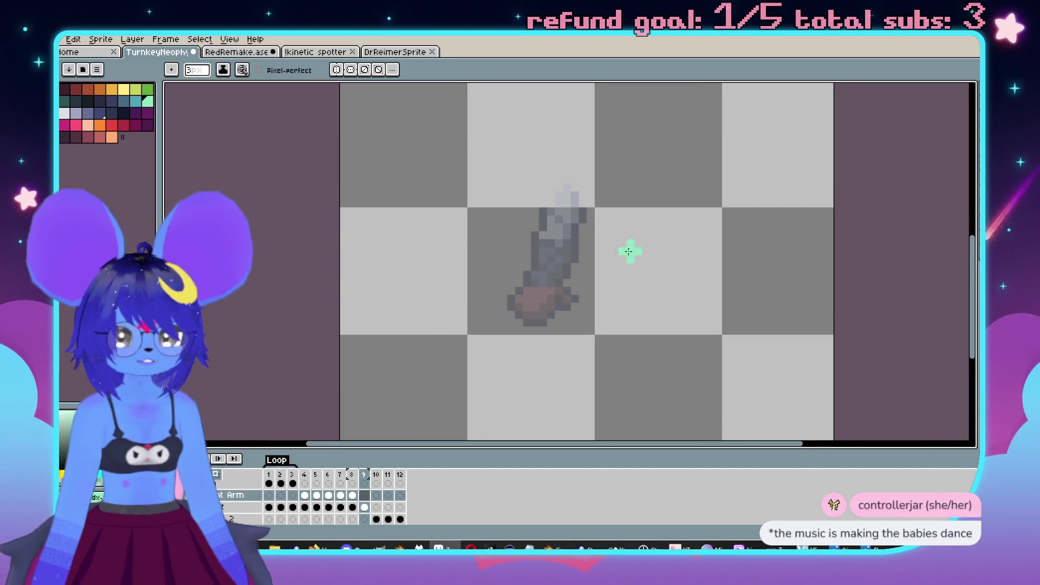
scroll(627, 249, up, 1)
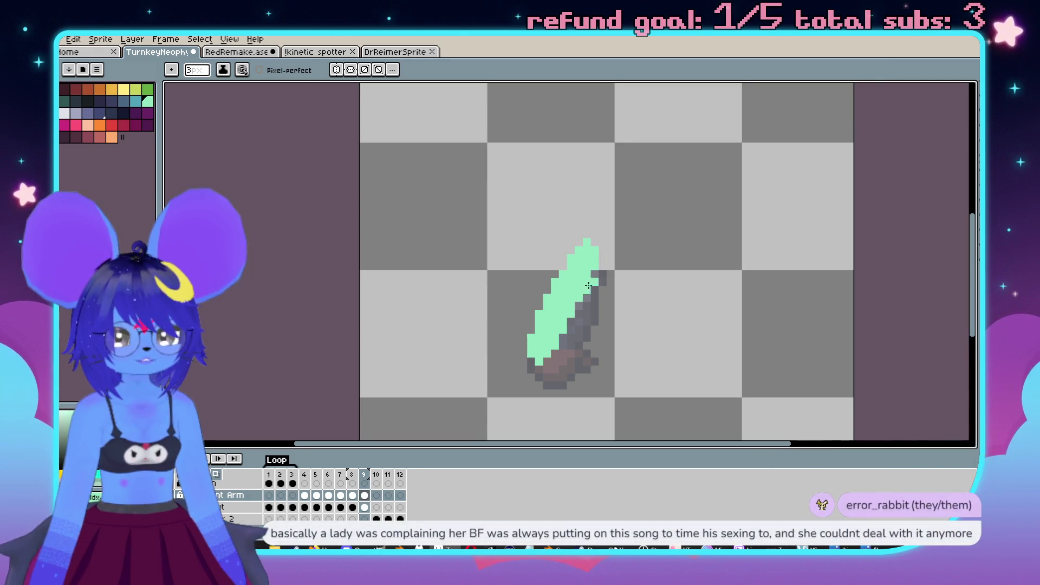
scroll(582, 258, up, 1)
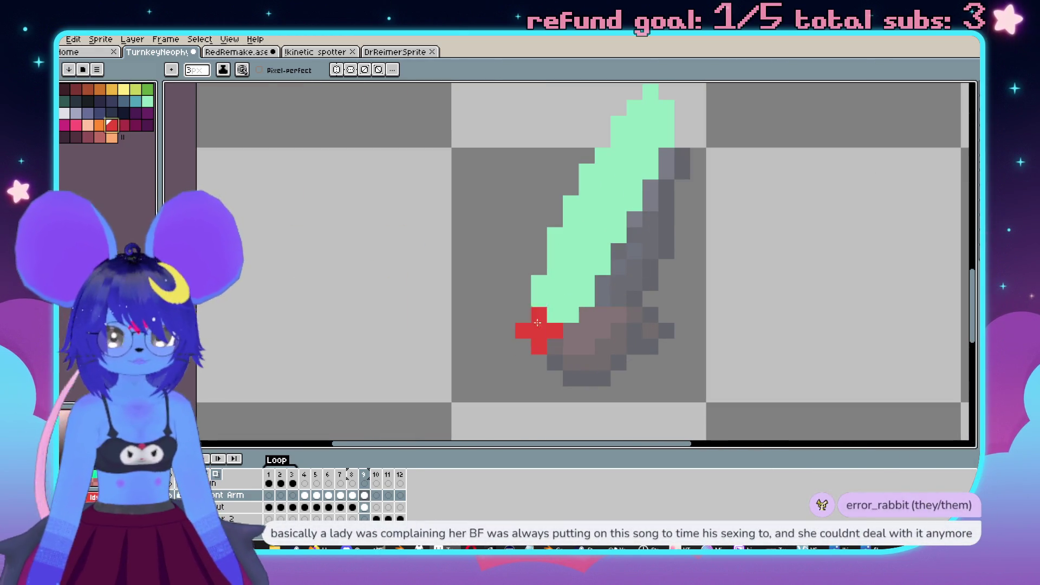
drag(541, 337, 580, 365)
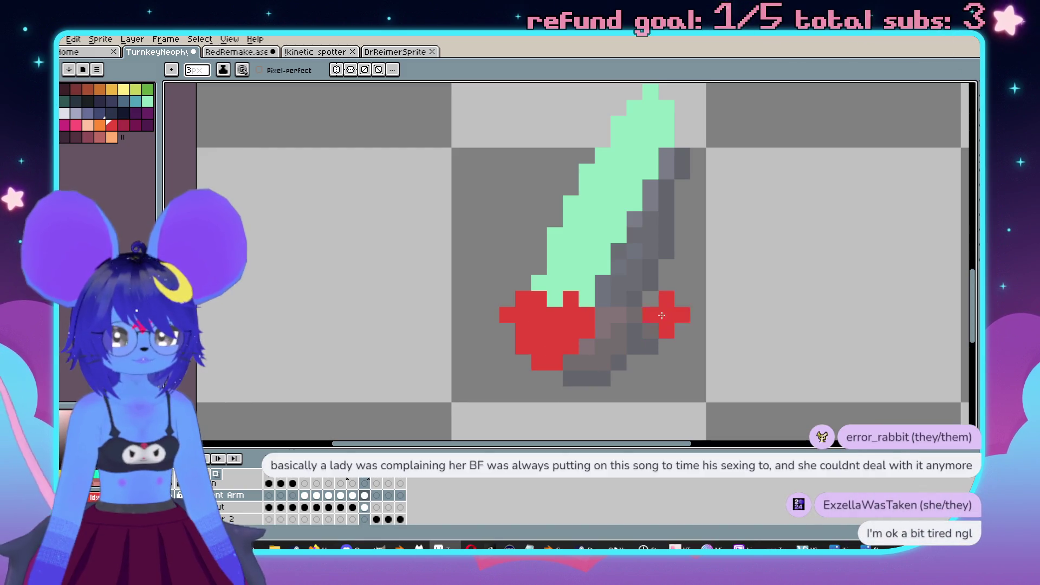
Step: Shrink the brush to 1px and erase the stray red pixel beside the guard
key(minus)
key(minus)
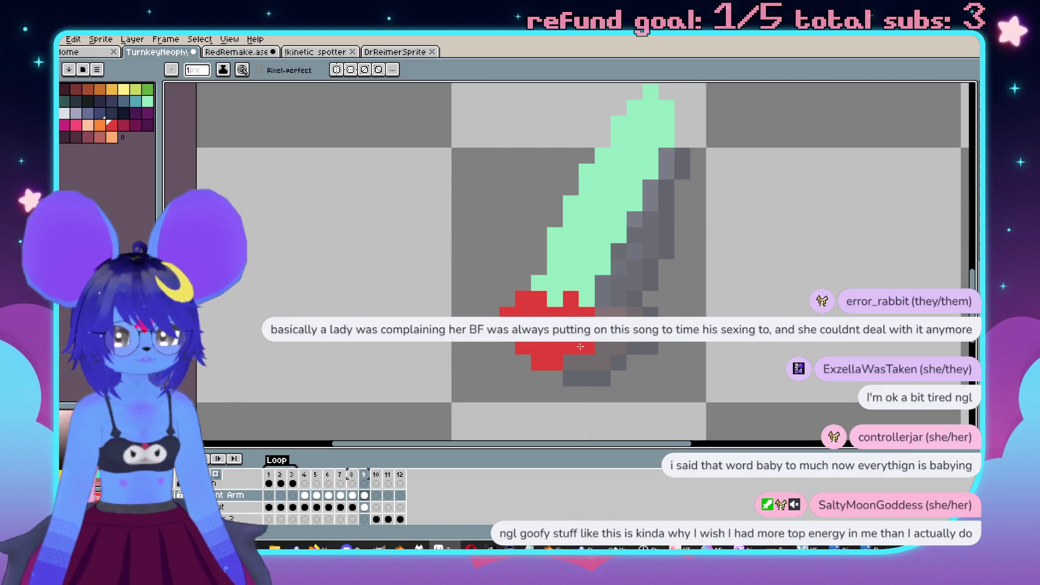
key(e)
click(571, 347)
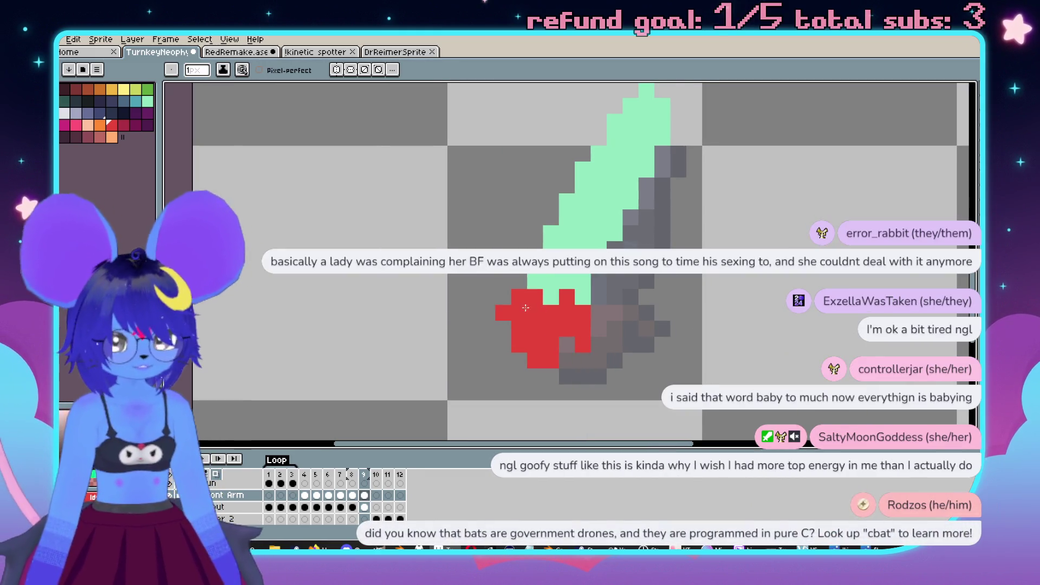
scroll(507, 325, down, 3)
scroll(453, 291, up, 2)
key(e)
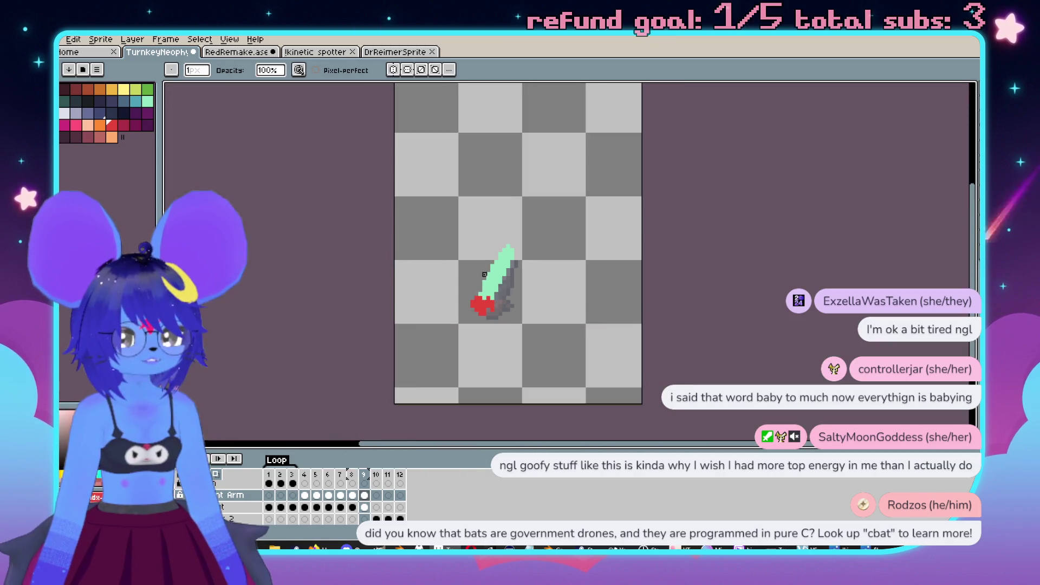
Step: Compare frame 9's green-and-red sword arm against frame 8's shaded navy arm
scroll(453, 291, down, 3)
scroll(507, 273, up, 3)
key(Left)
key(Right)
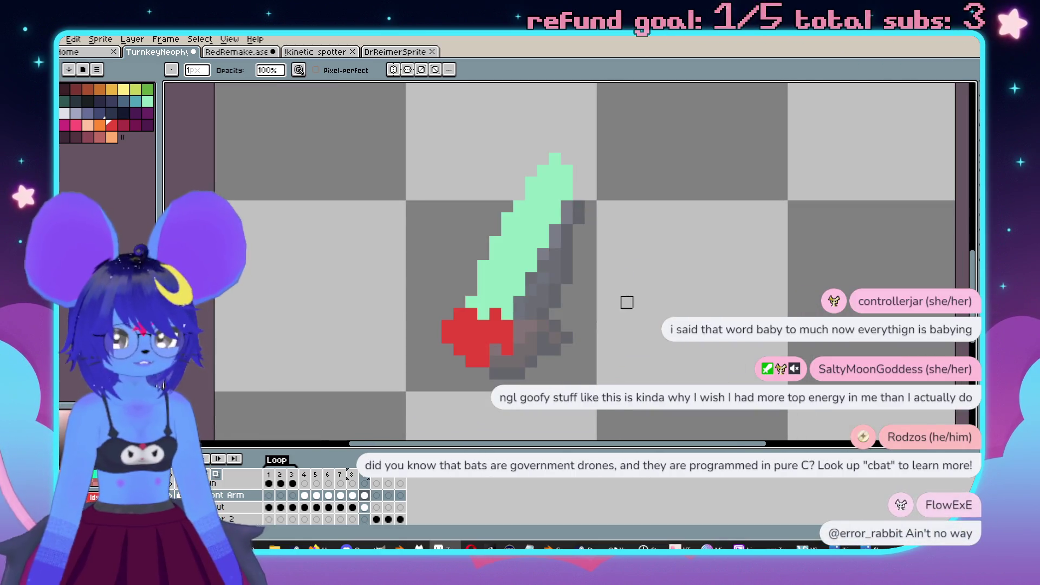
key(Left)
key(Right)
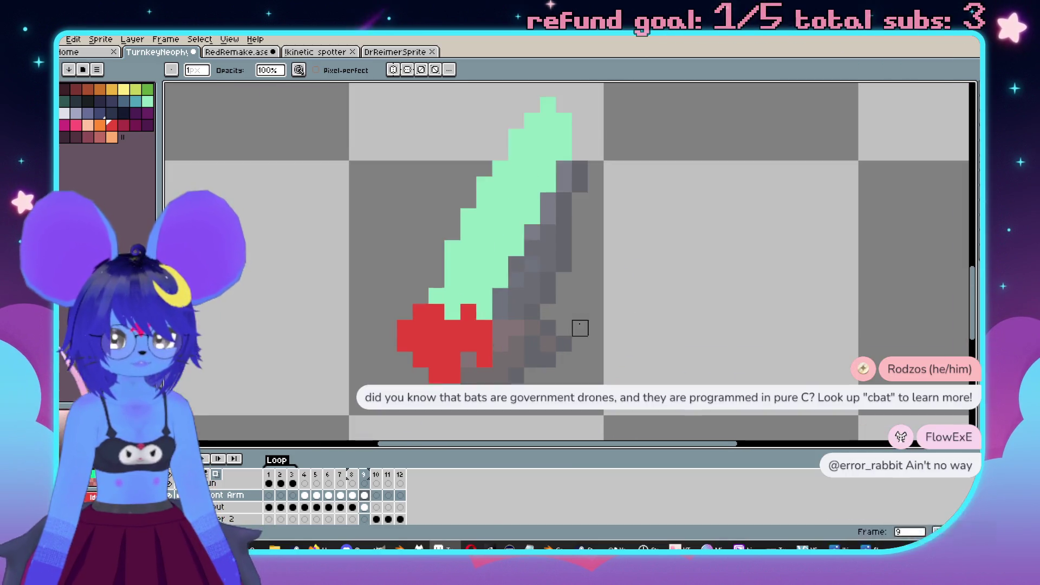
key(Left)
key(Right)
scroll(590, 314, up, 1)
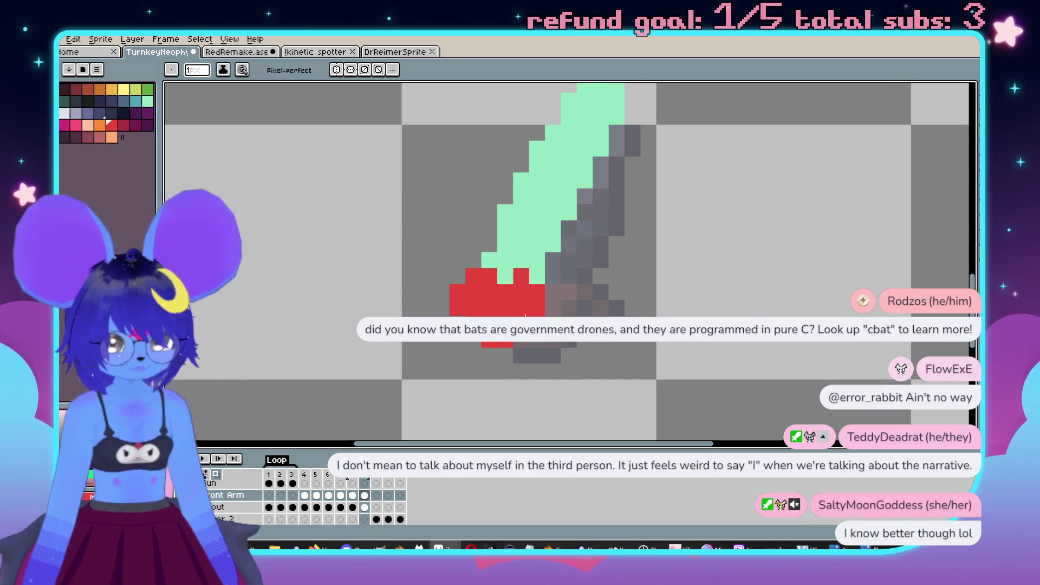
scroll(661, 274, down, 2)
key(Left)
key(Right)
key(Left)
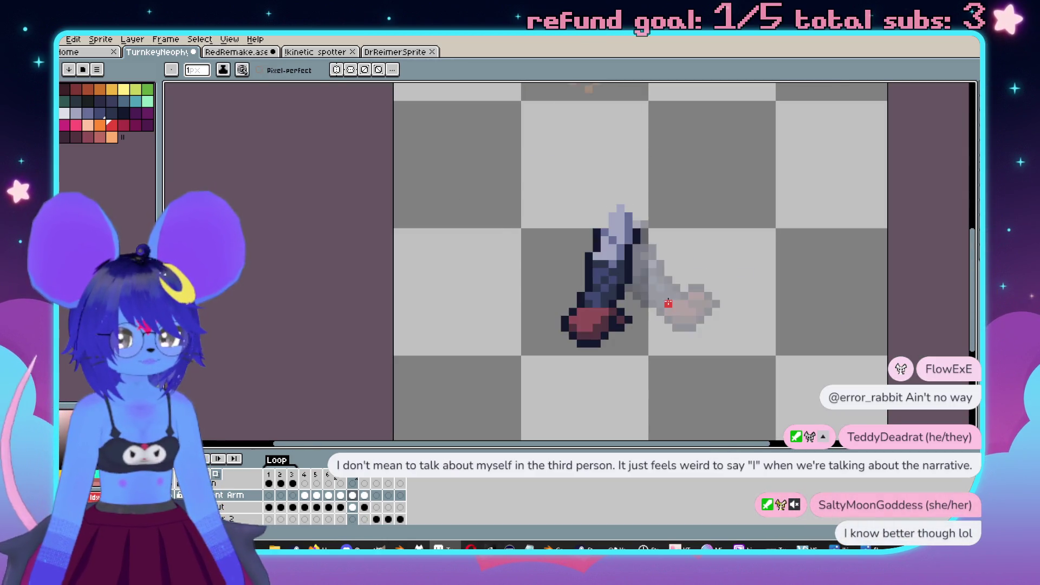
key(Right)
scroll(620, 299, up, 3)
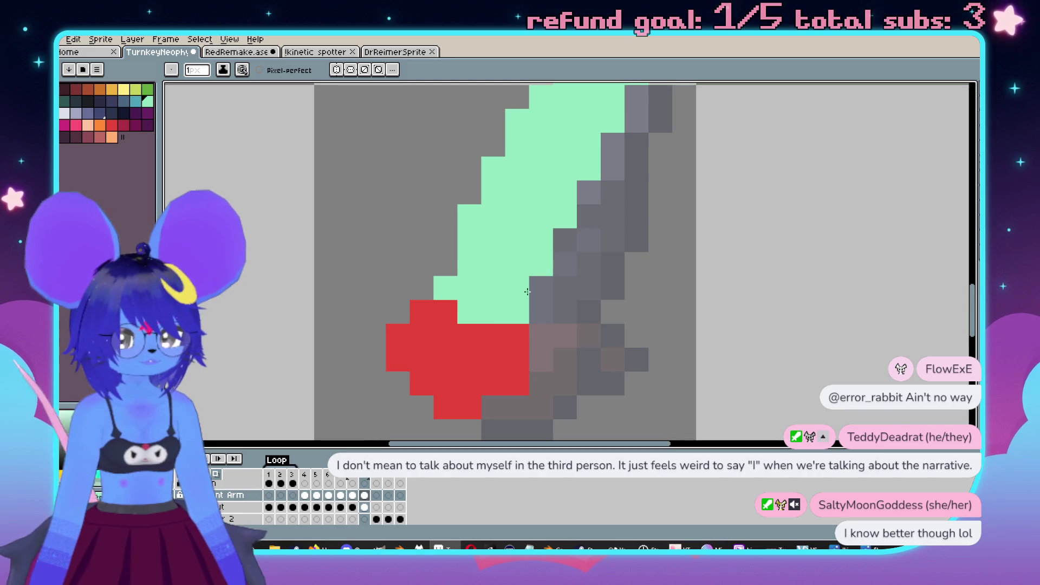
scroll(599, 201, down, 3)
key(Left)
key(Right)
key(Left)
scroll(578, 289, up, 3)
Step: Undo the stray green pixel and draw three dark pixels along the arm's diagonal edge on frame 9
key(ctrl+z)
key(i)
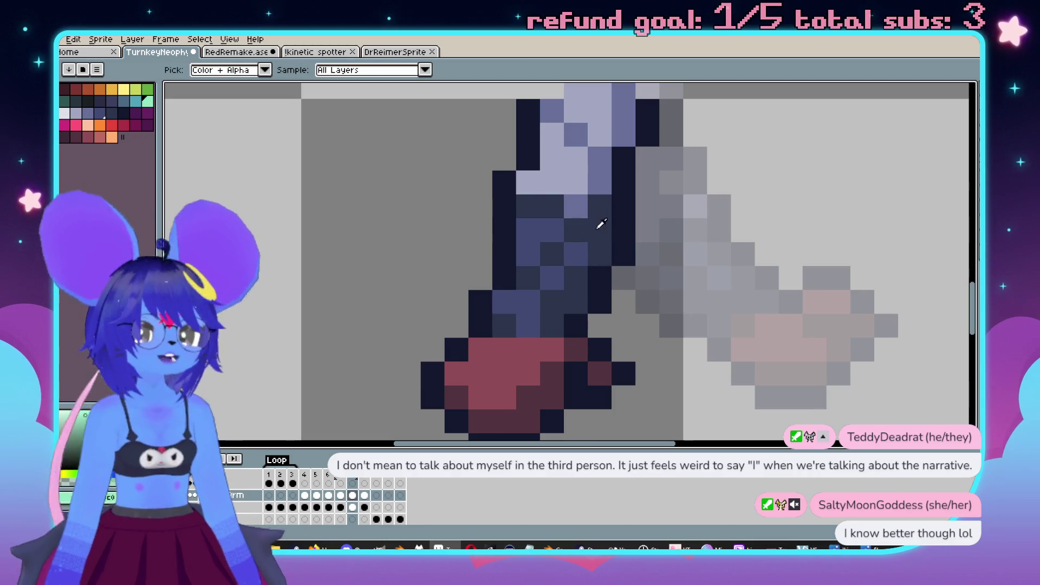
key(Left)
key(Right)
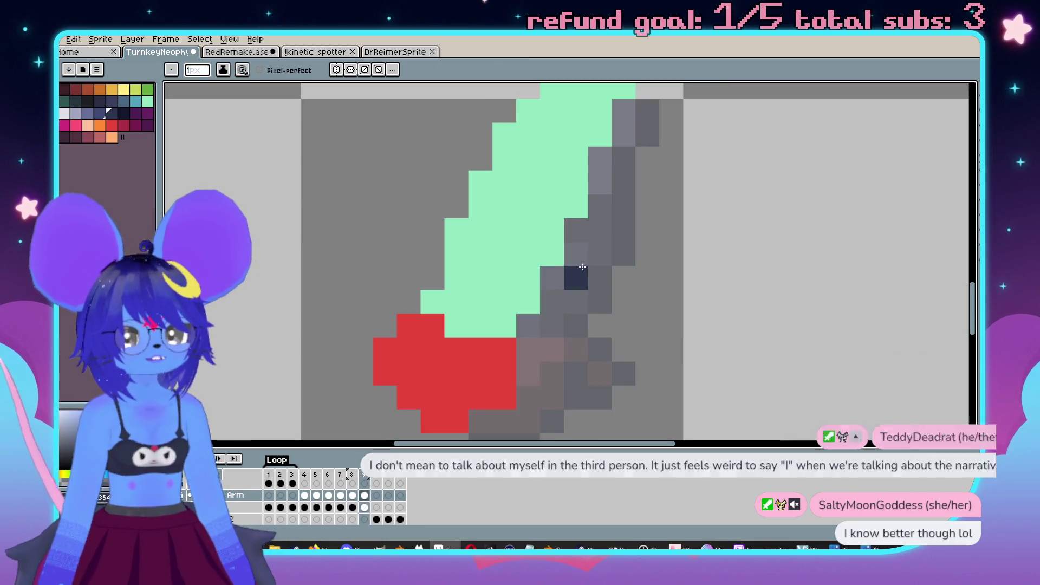
click(504, 182)
click(528, 206)
click(552, 230)
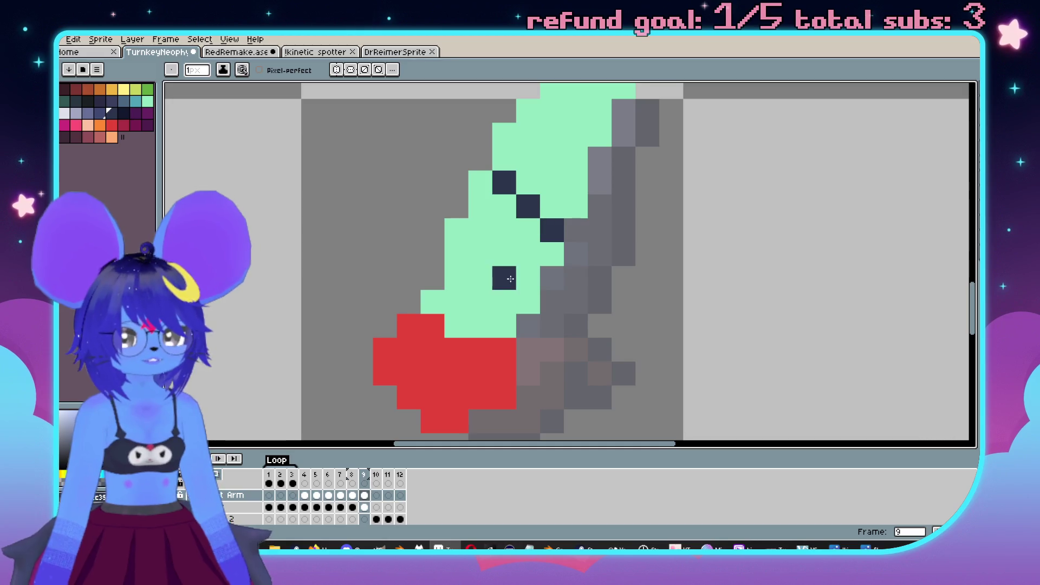
Step: Fill the lower green area dark navy and the bright red hand with frame 8's dark maroon
key(g)
click(507, 257)
scroll(507, 257, down, 4)
scroll(587, 273, up, 3)
key(Right)
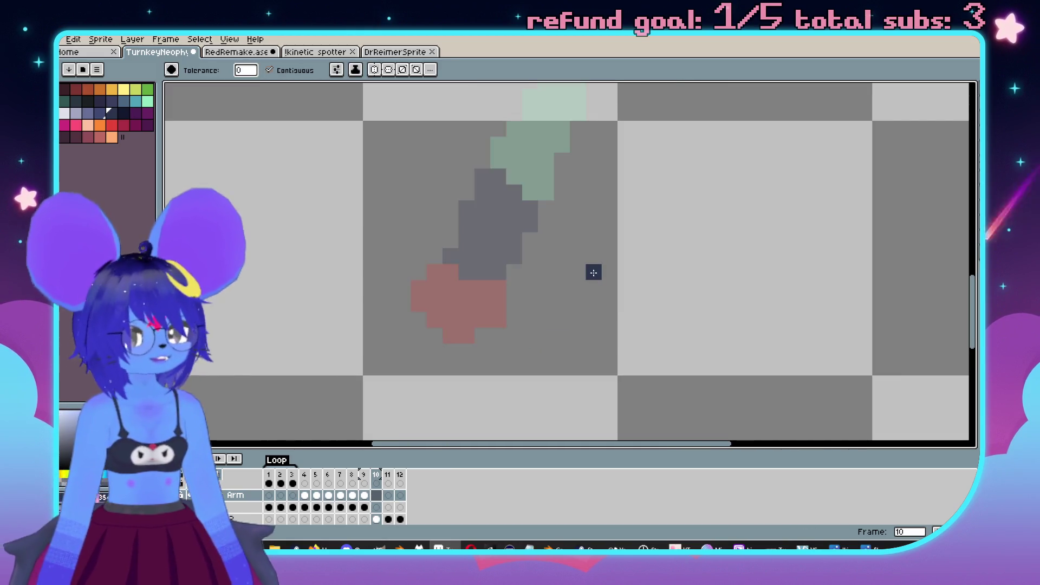
key(Left)
key(Left)
key(Left)
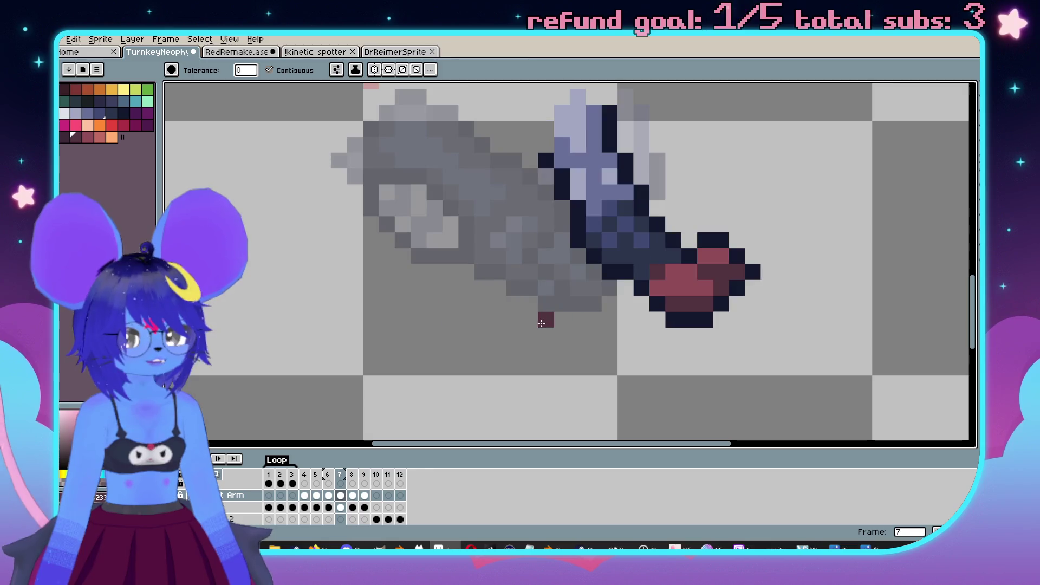
key(Right)
key(Right)
click(528, 309)
key(Left)
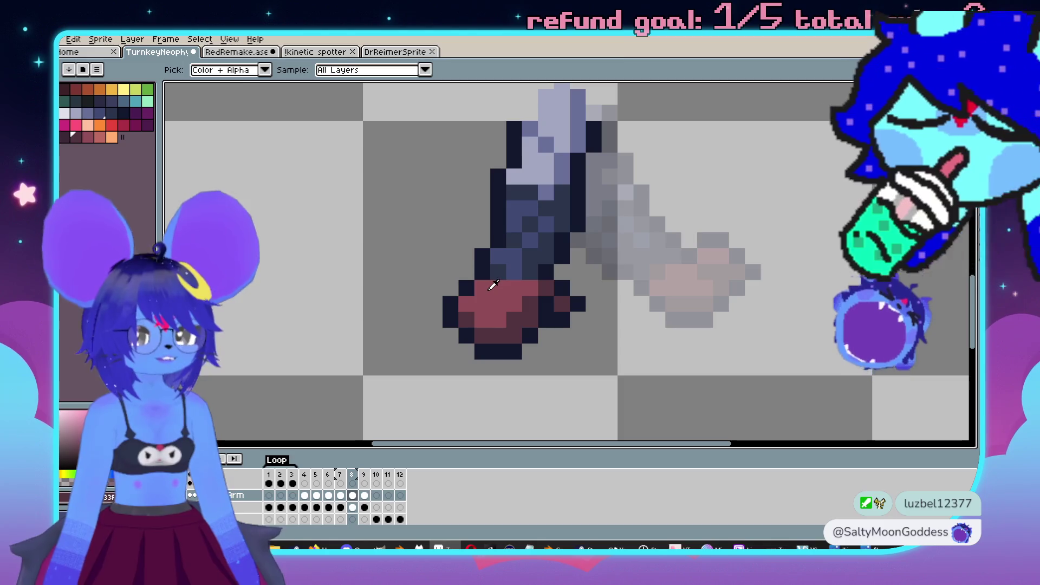
key(Right)
scroll(460, 282, up, 3)
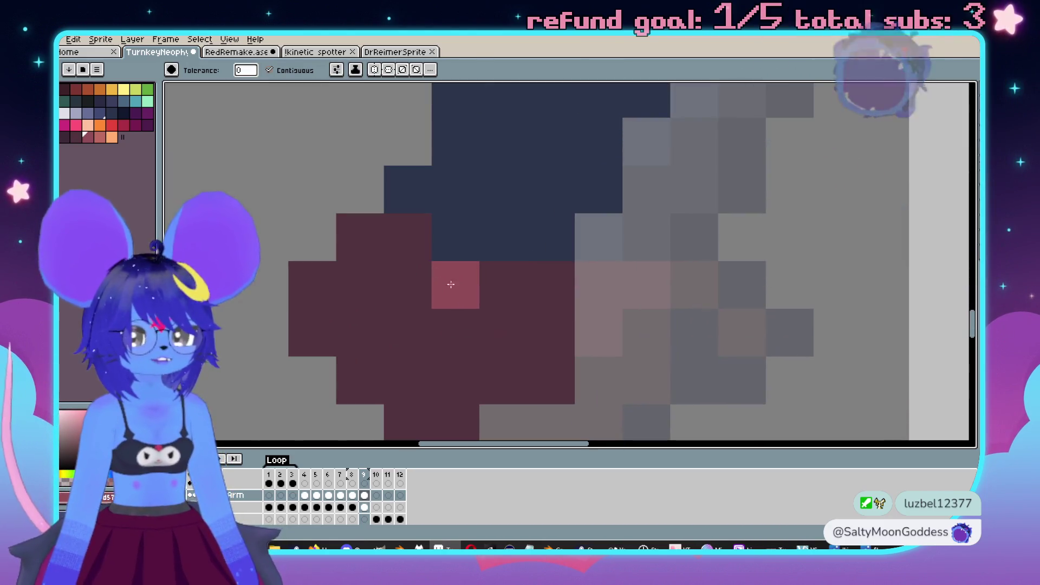
click(418, 242)
Step: Paint lighter red and pink highlight pixels onto the maroon hand
key(b)
key(v)
key(b)
drag(400, 254, 358, 300)
drag(444, 323, 503, 284)
Step: Adjust the sleeve highlights, removing and darkening pixels and adding light-blue ones lower right
scroll(445, 303, down, 4)
scroll(437, 302, up, 3)
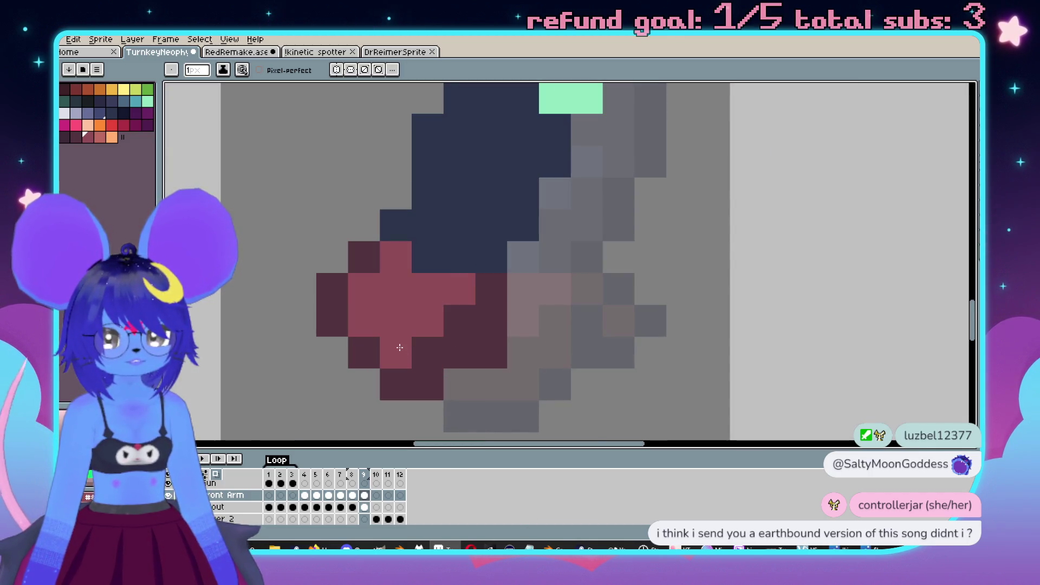
scroll(400, 347, down, 3)
key(Left)
key(Right)
scroll(558, 301, up, 3)
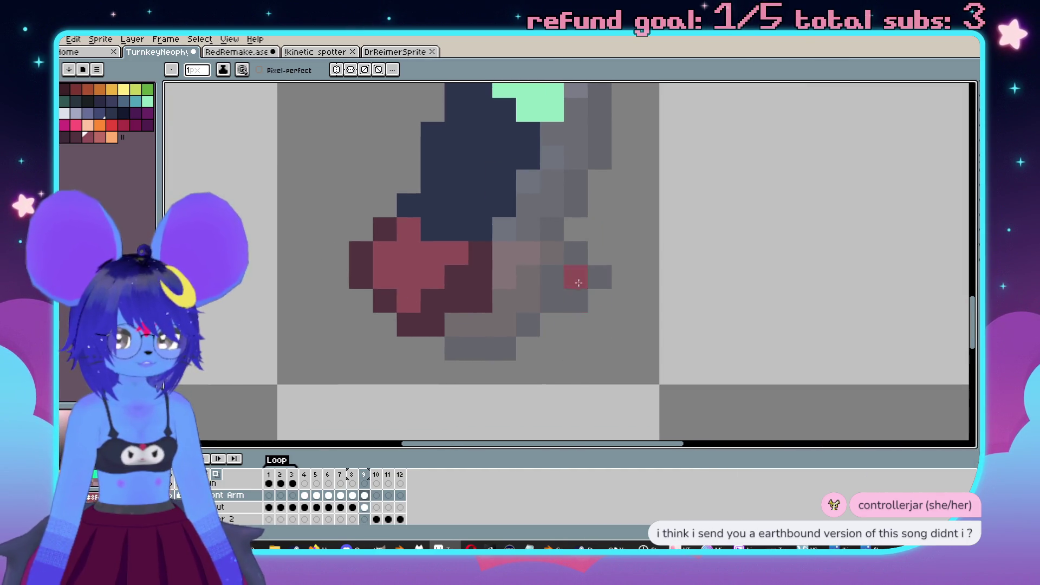
key(Left)
scroll(579, 282, down, 2)
scroll(545, 331, up, 2)
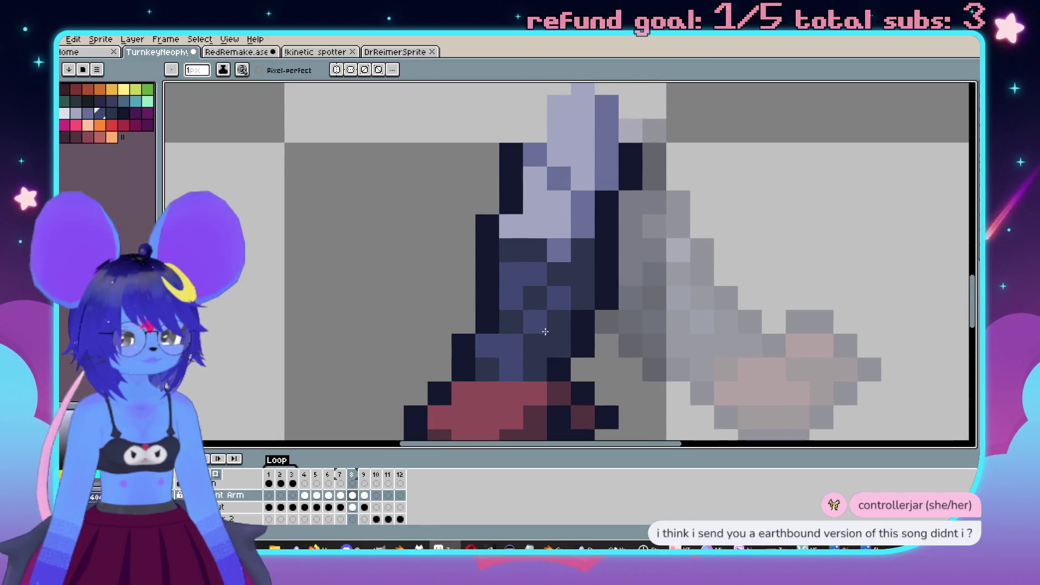
key(Right)
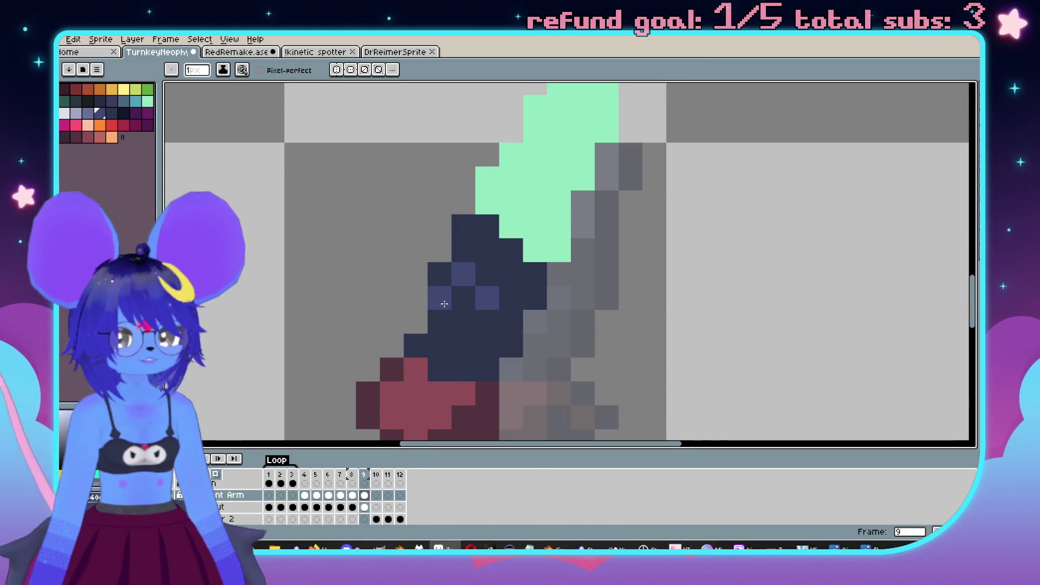
right_click(439, 298)
click(463, 298)
click(487, 321)
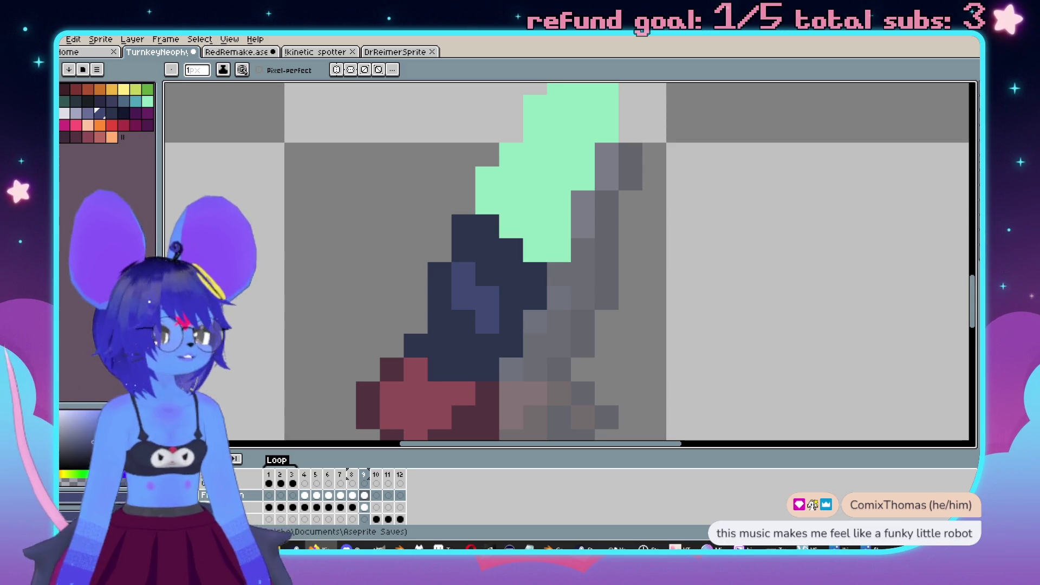
Step: Sample frame 8's lavender cuff colour and fill the green top of the arm with it
scroll(714, 167, down, 3)
scroll(780, 179, up, 2)
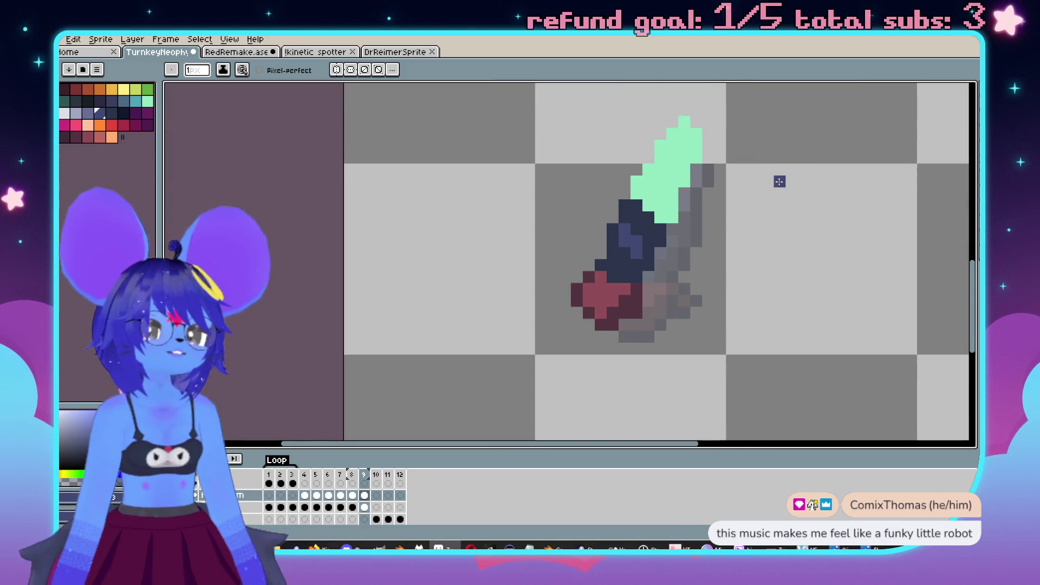
drag(779, 179, 627, 209)
scroll(510, 327, up, 1)
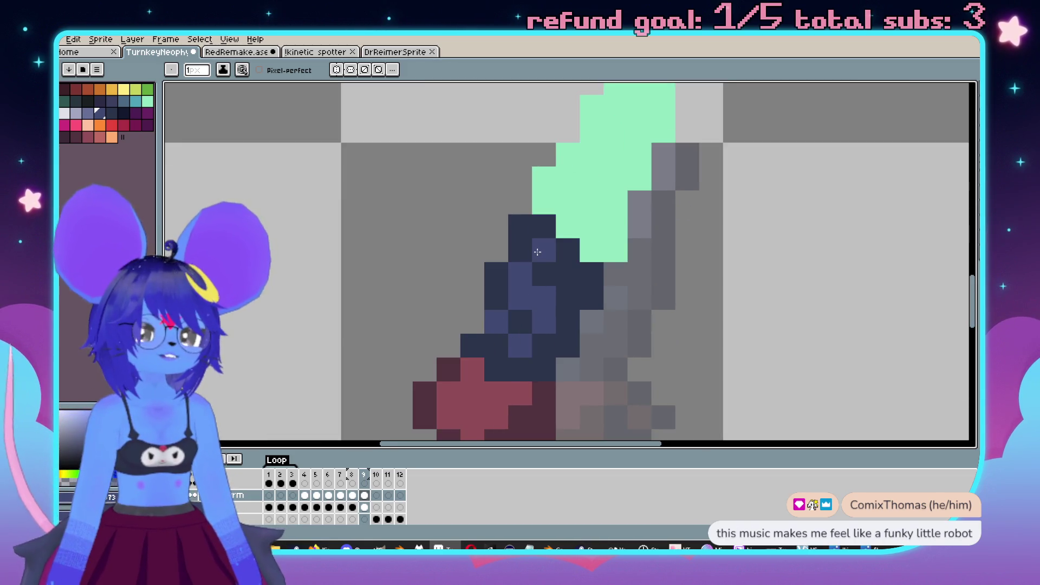
scroll(522, 225, down, 2)
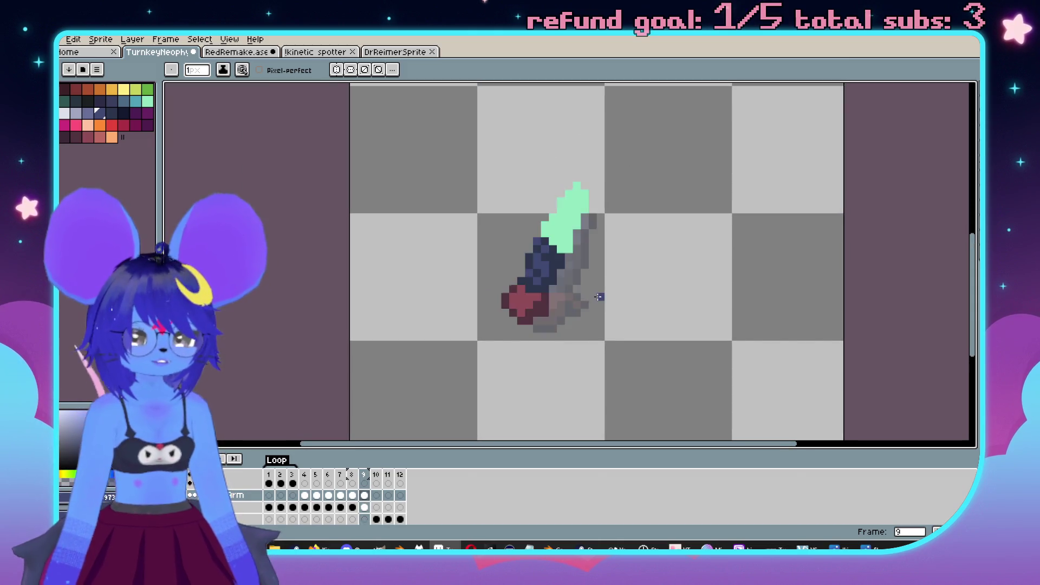
key(comma)
scroll(585, 143, up, 2)
key(i)
click(585, 143)
key(b)
key(comma)
scroll(561, 272, down, 1)
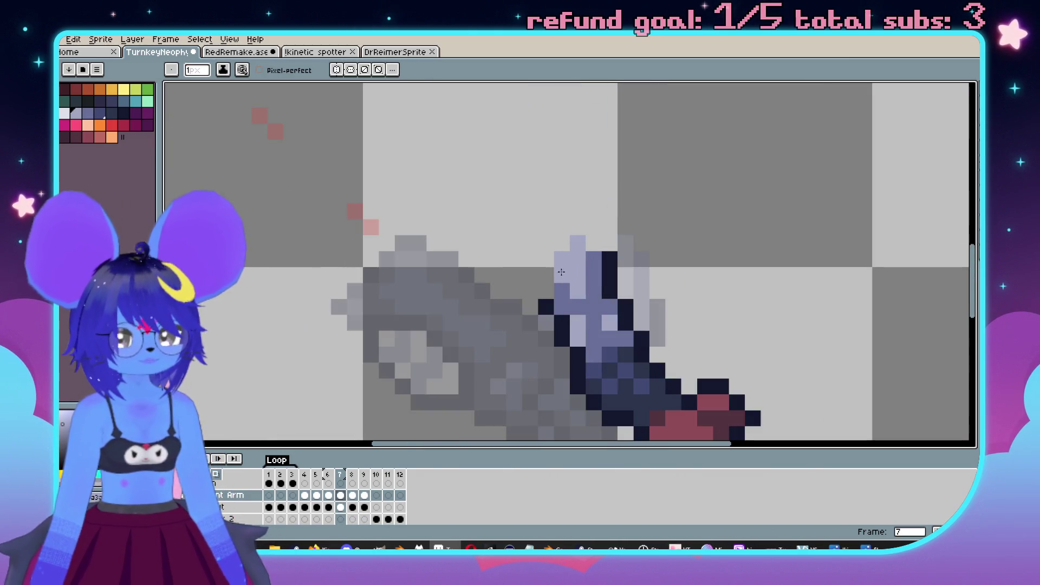
key(period)
key(period)
key(g)
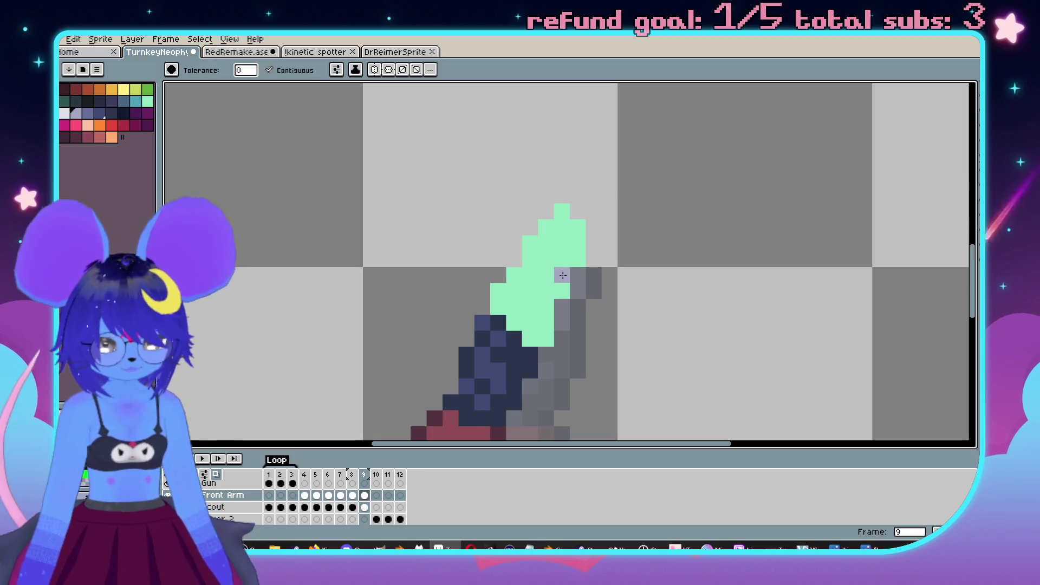
click(569, 285)
Step: Fill one cuff pixel darker lavender and draw a lavender pixel on the cuff
key(comma)
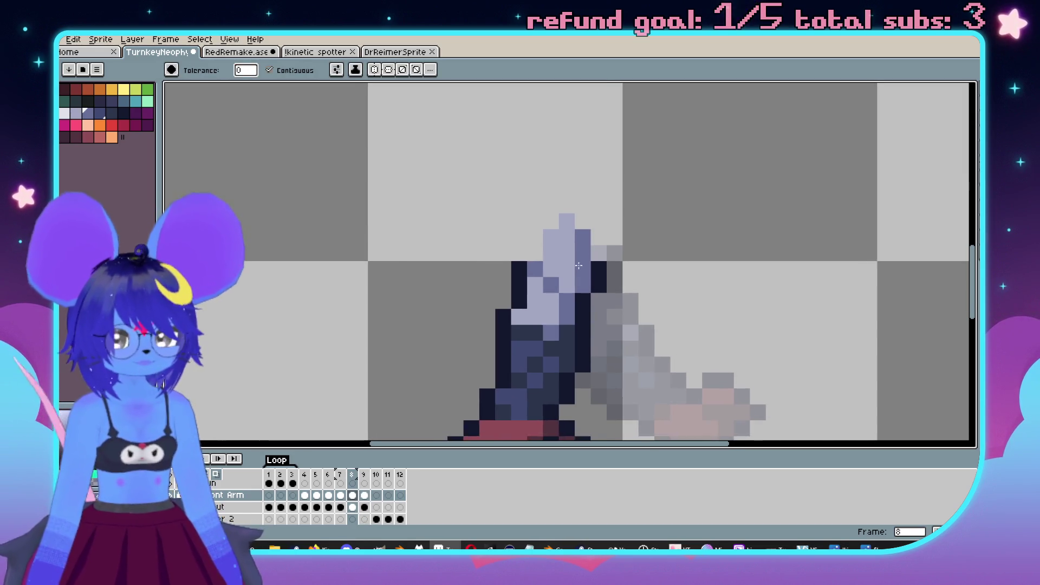
key(comma)
key(period)
key(period)
scroll(525, 242, up, 1)
click(525, 243)
key(period)
key(b)
click(562, 230)
Step: Add lavender and dark lavender shading pixels to the cuff, moving one a row lower
key(period)
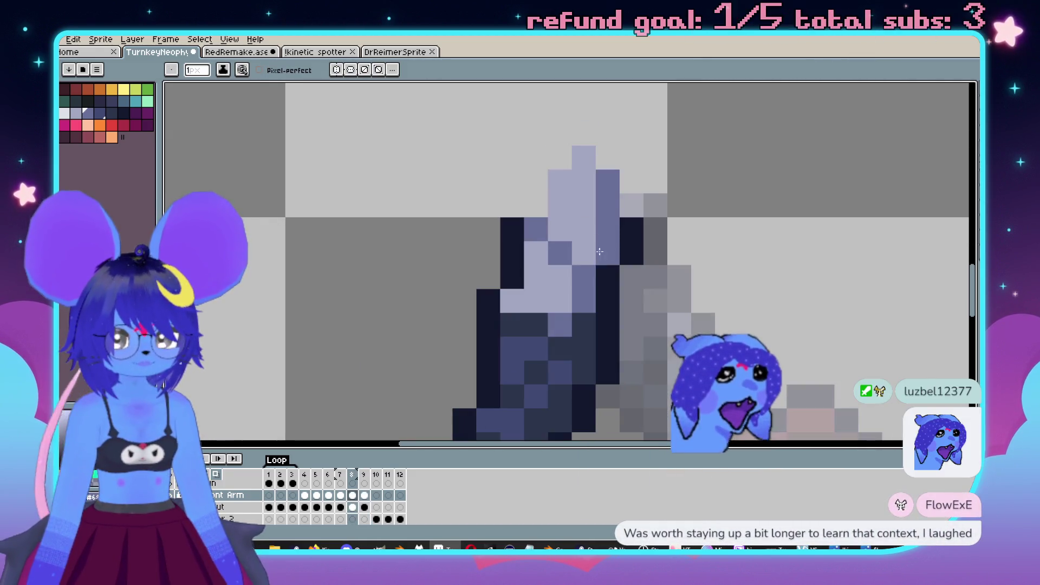
key(comma)
key(comma)
mouse_move(560, 323)
mouse_down()
mouse_move(536, 307)
mouse_move(586, 232)
mouse_up()
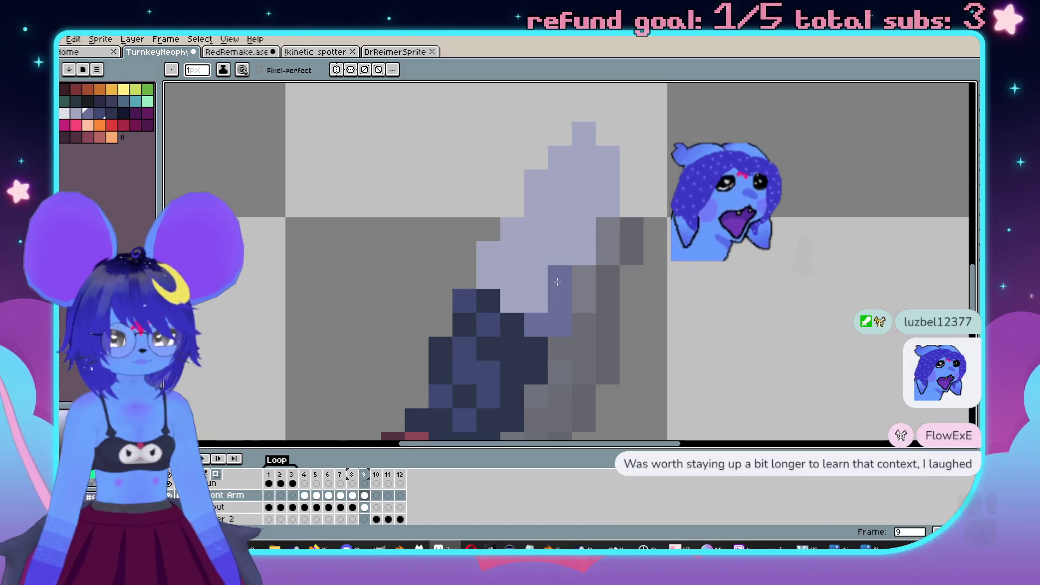
click(608, 205)
key(comma)
key(period)
click(536, 181)
scroll(559, 211, down, 3)
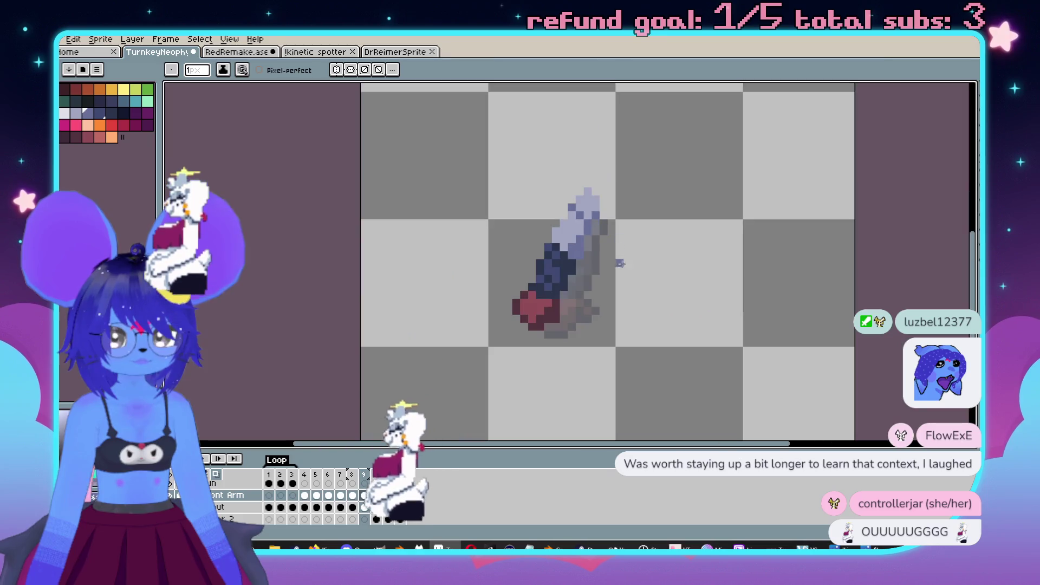
scroll(560, 211, up, 2)
key(ctrl)
key(ctrl+z)
click(557, 181)
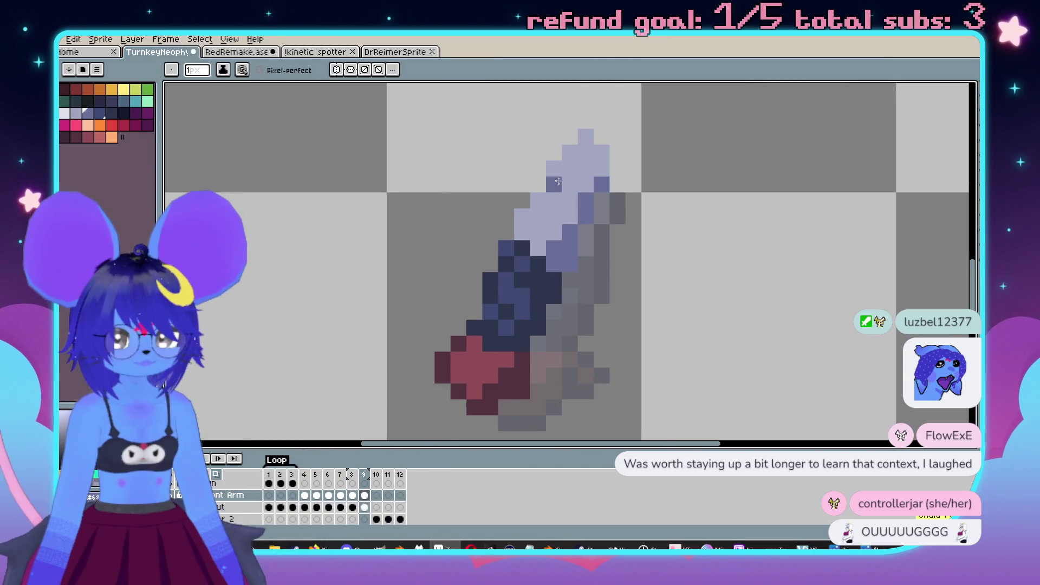
Step: Preview the arm motion across frames, then outline the arm's right edge with dark navy pixels
key(comma)
key(period)
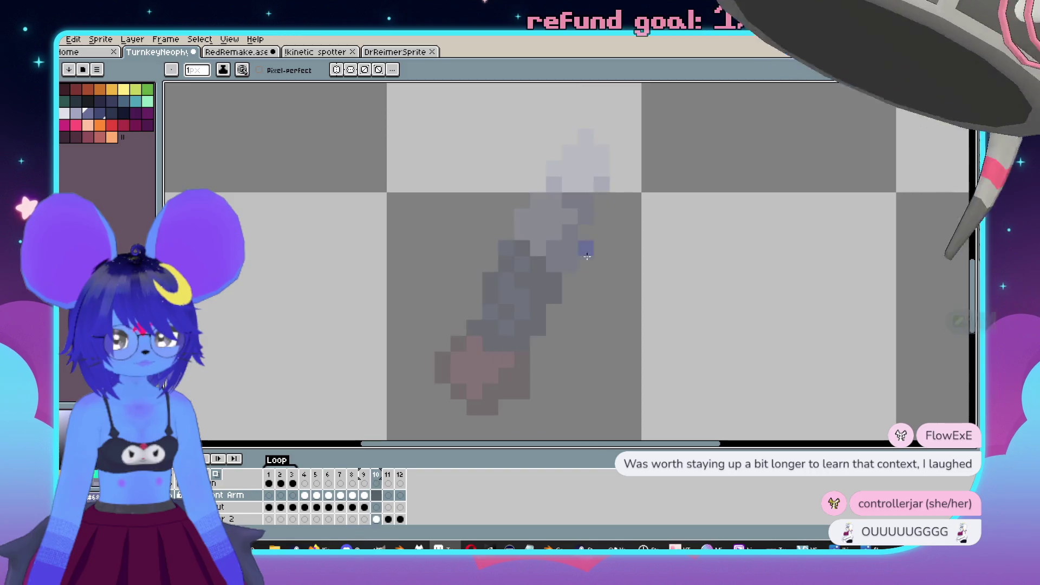
key(period)
key(comma)
key(comma)
key(period)
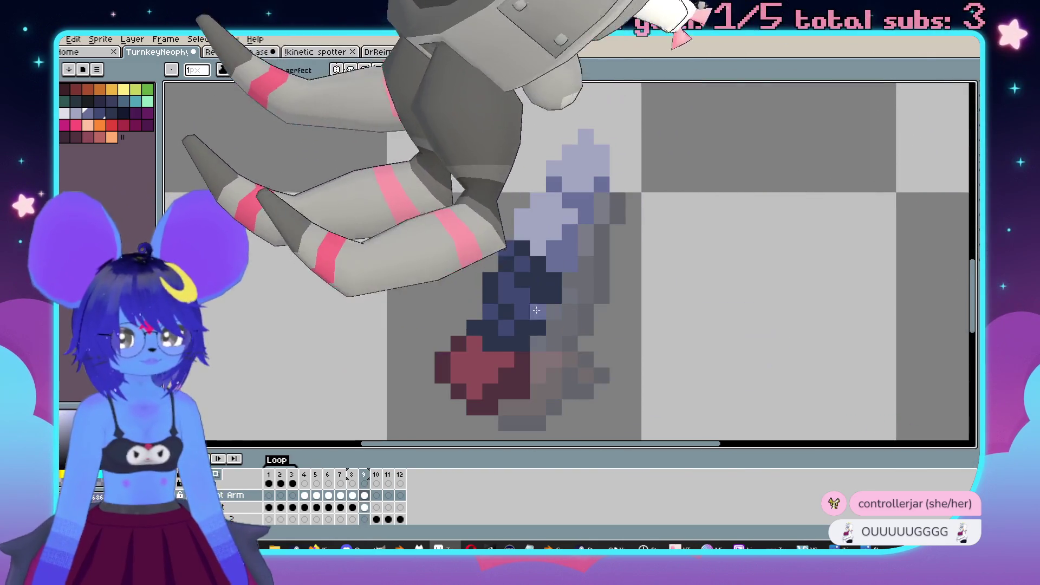
scroll(524, 228, down, 3)
key(comma)
scroll(622, 295, up, 3)
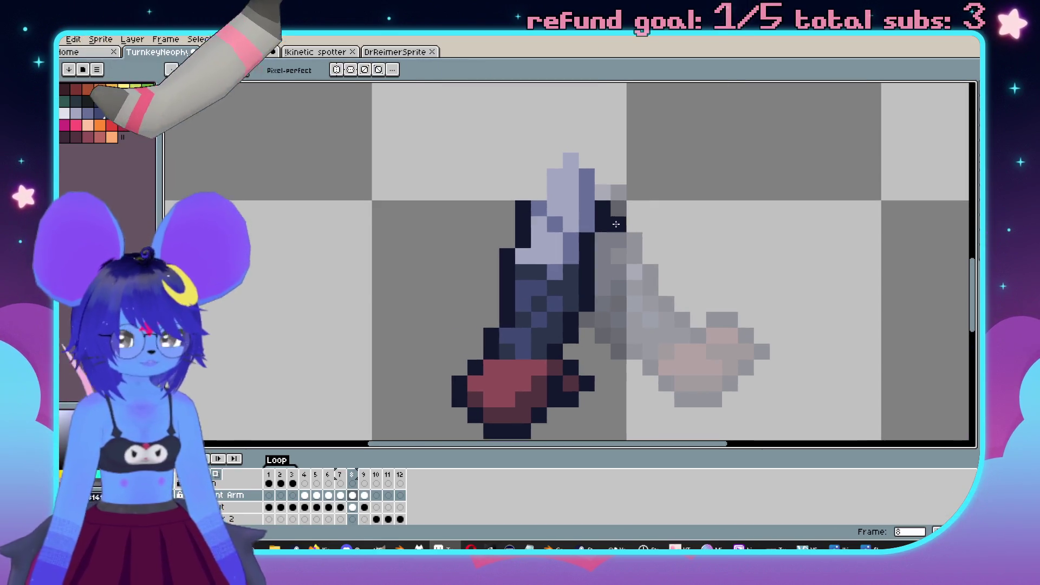
key(period)
key(period)
key(comma)
mouse_move(589, 215)
mouse_down()
mouse_move(519, 360)
mouse_move(523, 400)
mouse_move(492, 401)
mouse_move(555, 344)
mouse_up()
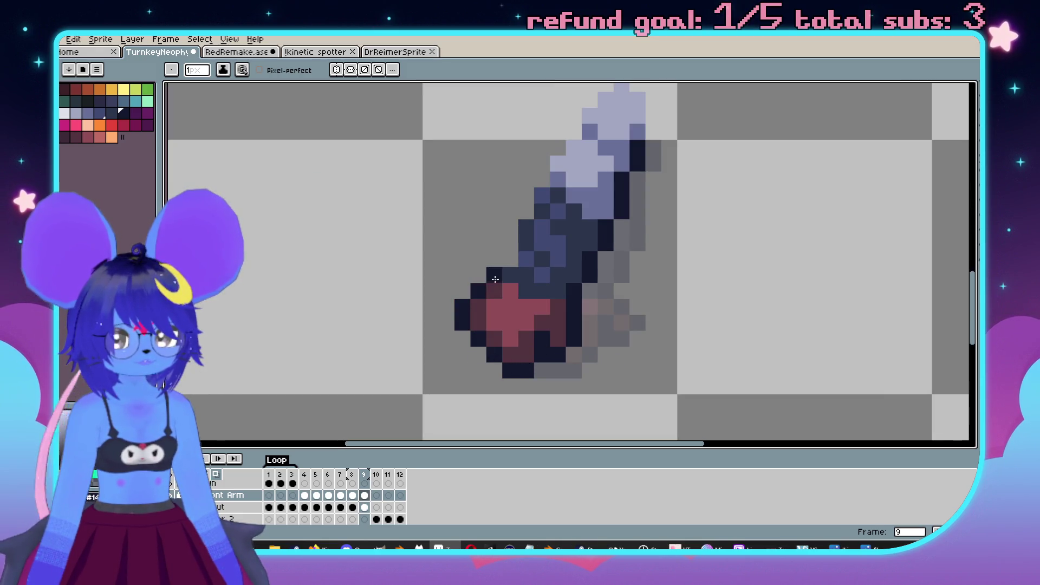
click(542, 179)
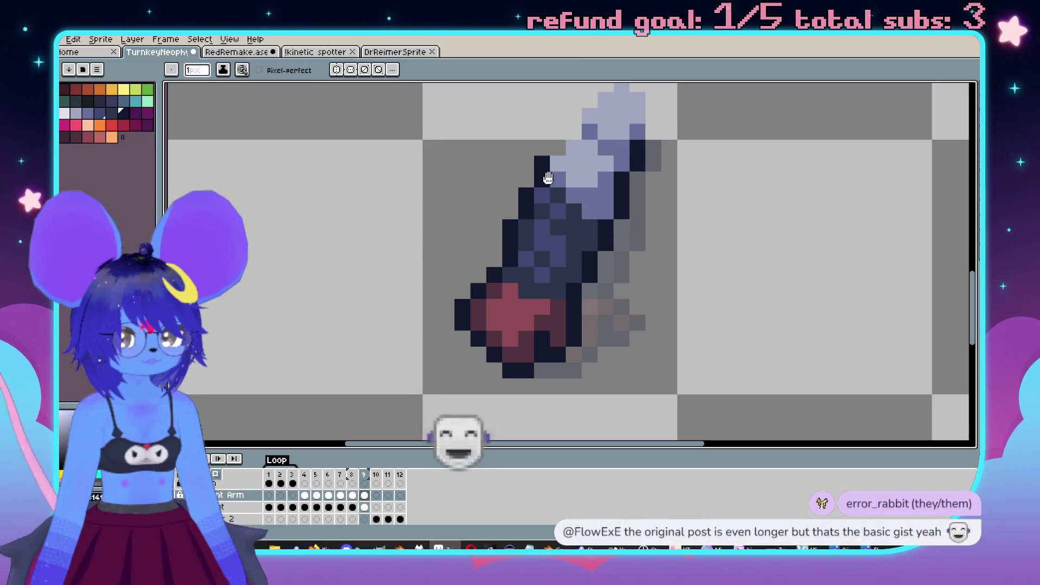
drag(558, 161, 538, 238)
drag(539, 239, 556, 199)
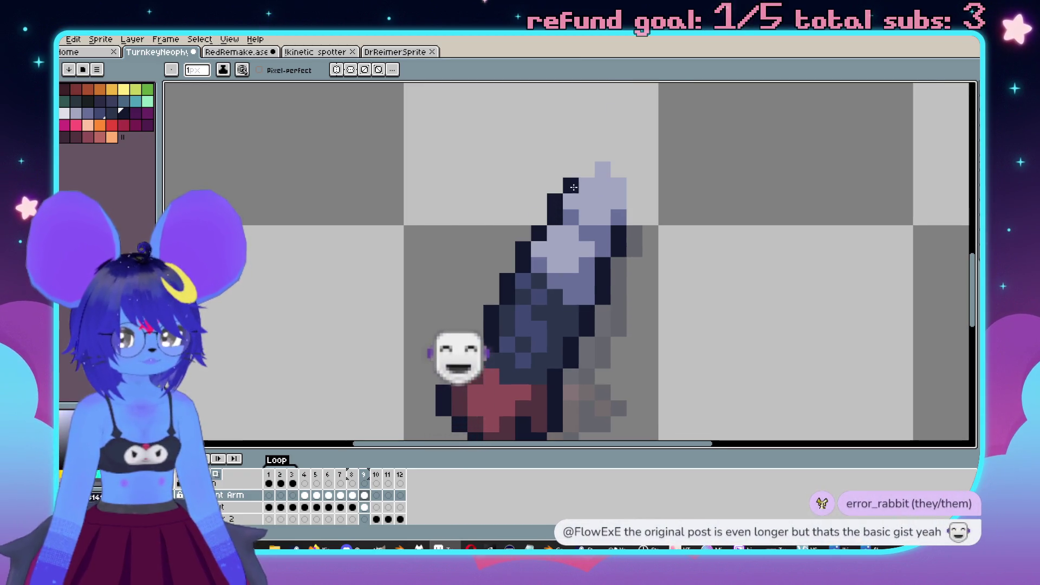
scroll(573, 187, down, 3)
scroll(580, 321, down, 2)
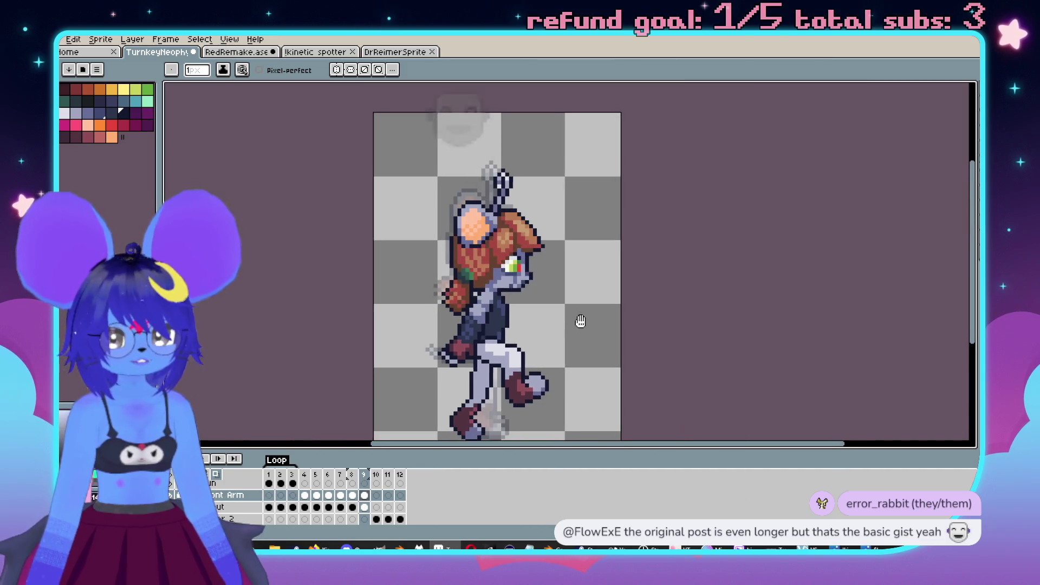
scroll(693, 263, up, 2)
key(Left)
key(Left)
key(Right)
key(Right)
scroll(650, 233, up, 2)
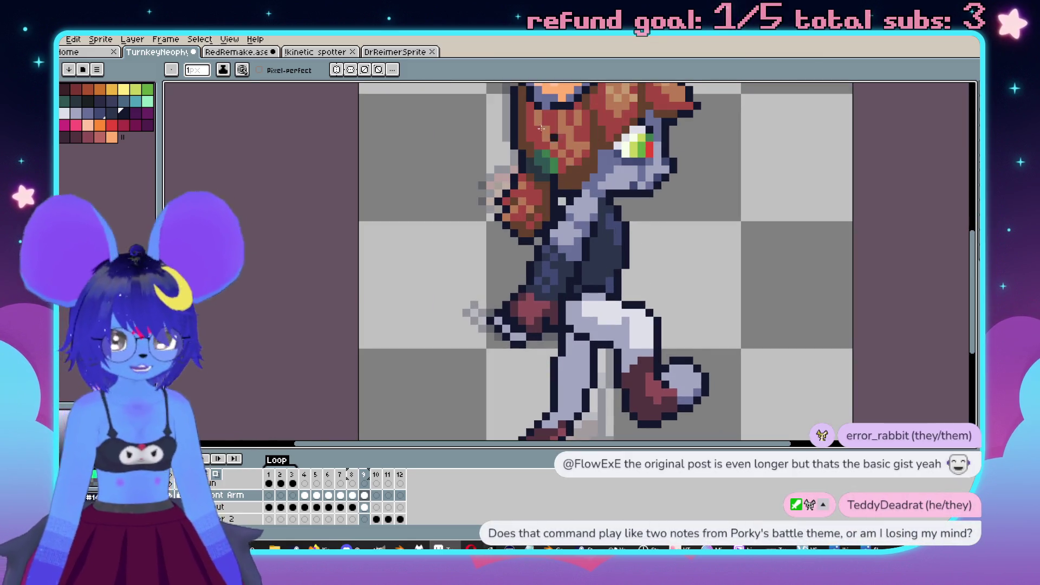
key(m)
drag(475, 147, 711, 399)
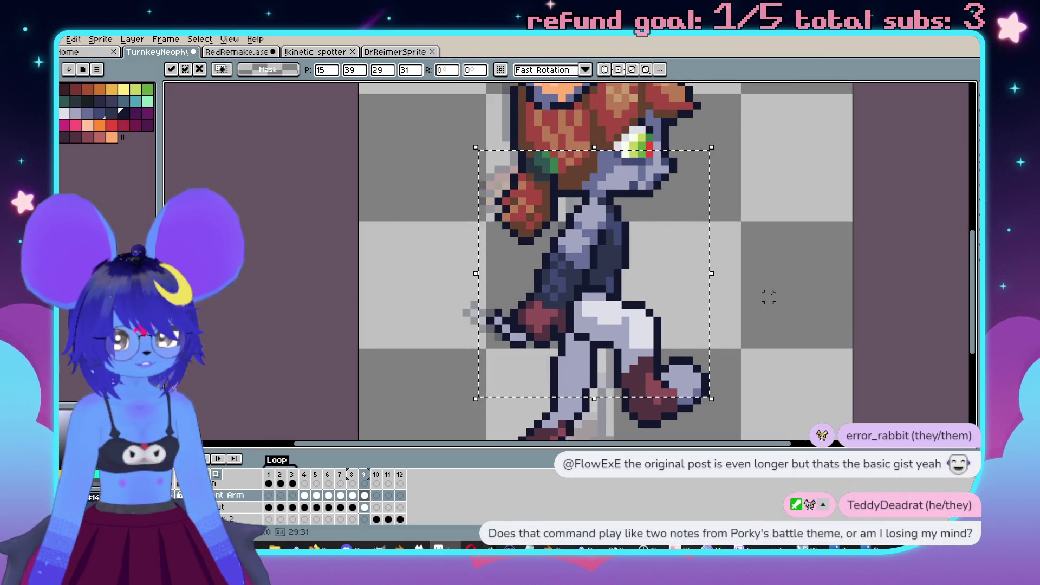
key(ctrl+d)
scroll(747, 293, right, 1)
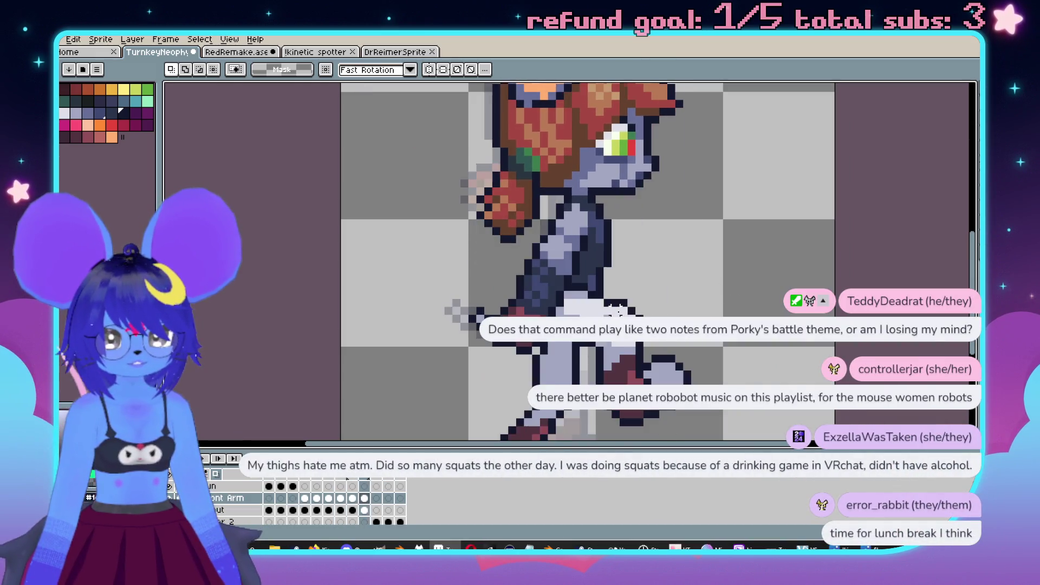
drag(617, 309, 567, 294)
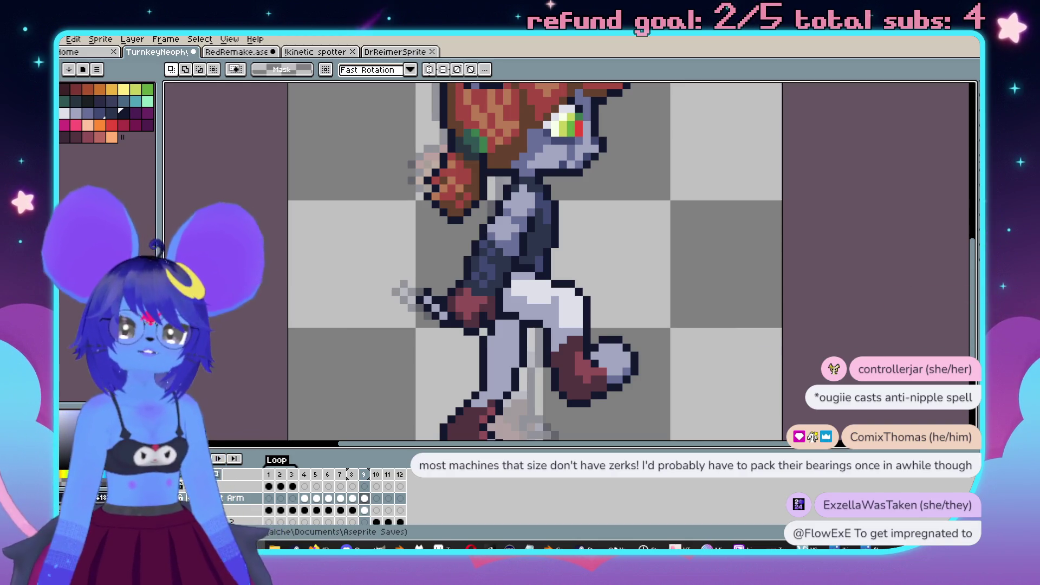
scroll(674, 296, down, 1)
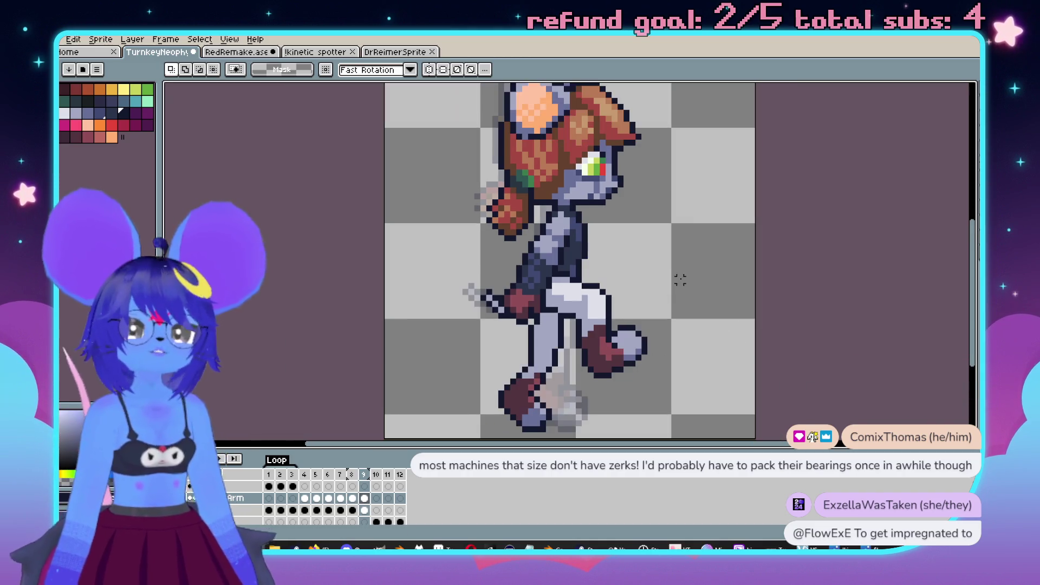
scroll(658, 273, down, 1)
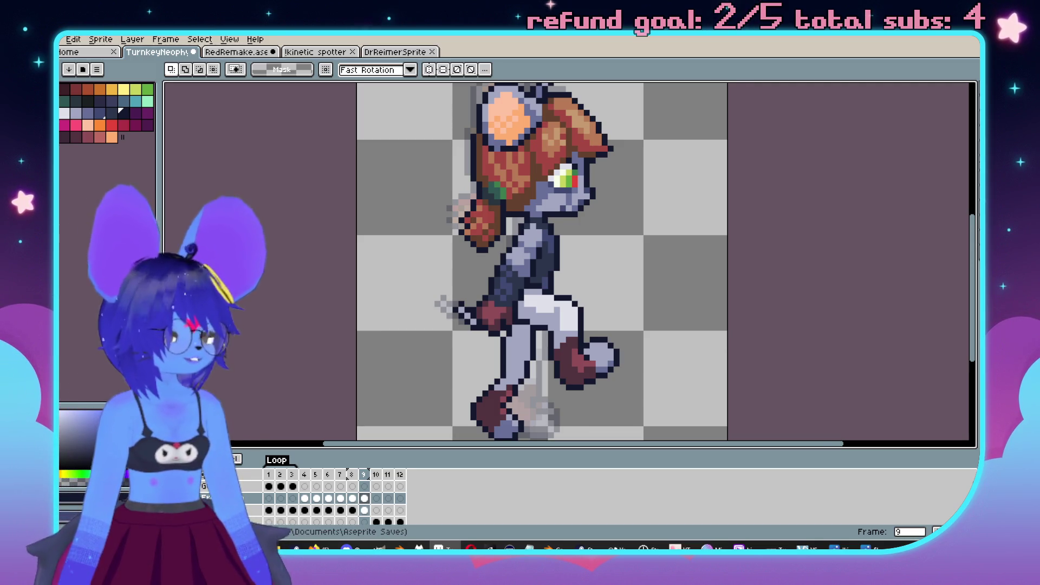
Step: Zoom out and step back through the frames to the gun-aiming pose
scroll(653, 269, down, 2)
scroll(674, 269, right, 3)
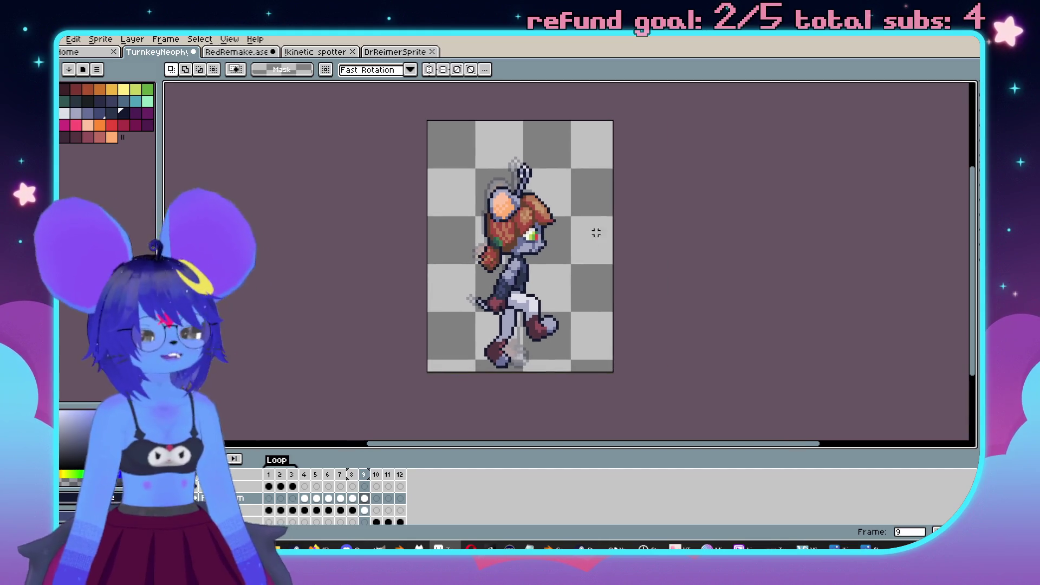
scroll(606, 228, left, 1)
key(comma)
key(comma)
key(period)
key(period)
key(comma)
key(comma)
key(period)
key(period)
scroll(611, 242, up, 1)
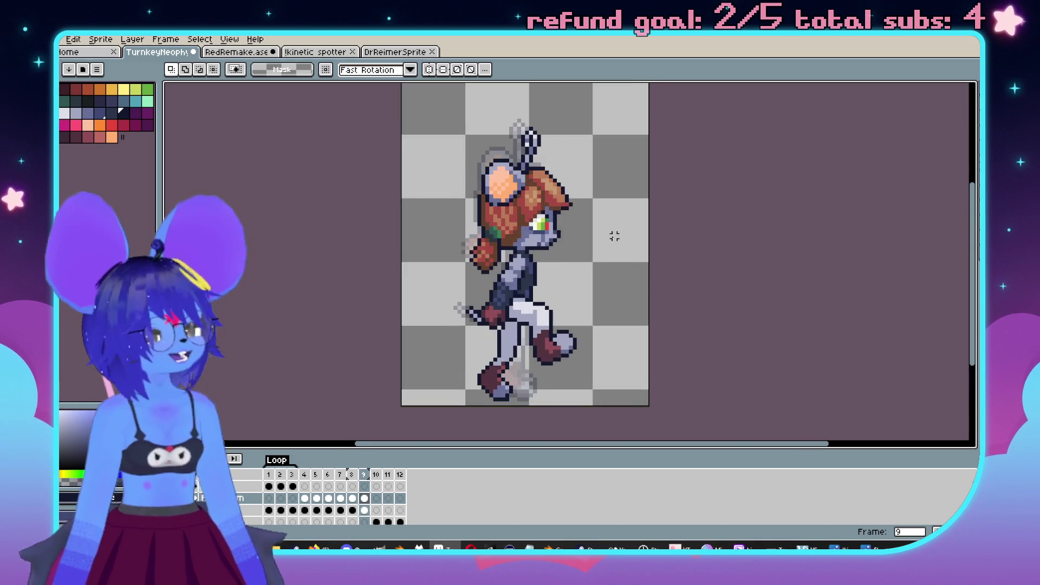
key(comma)
key(comma)
key(period)
key(period)
key(comma)
key(comma)
key(comma)
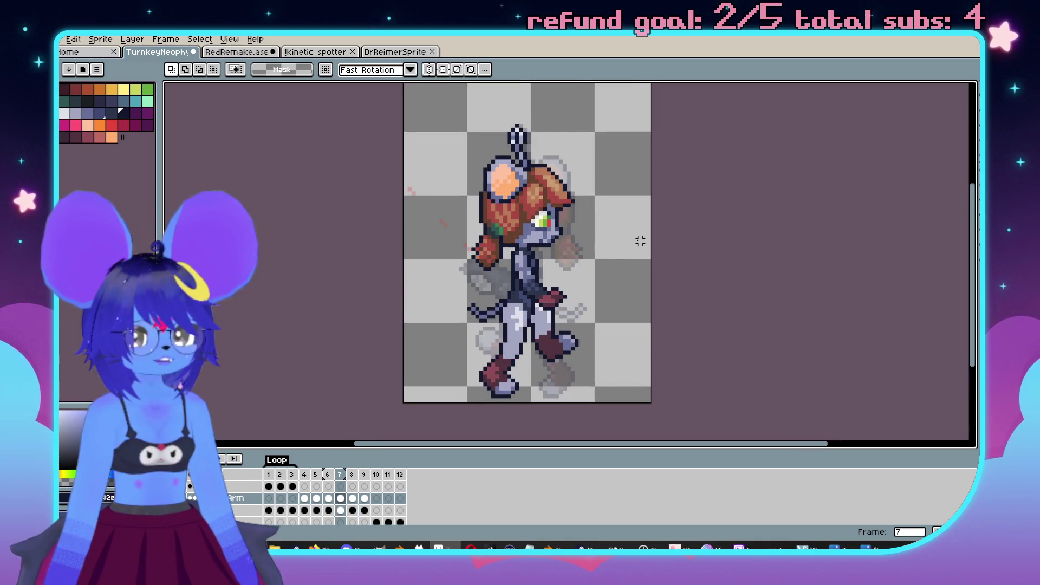
key(comma)
key(comma)
key(period)
key(period)
key(comma)
key(comma)
key(period)
scroll(538, 319, up, 1)
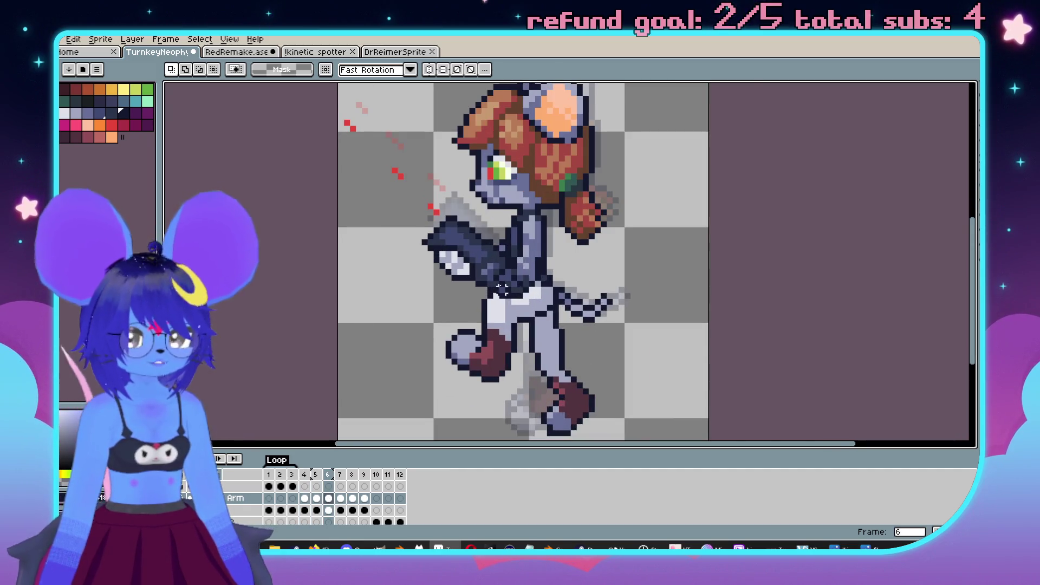
key(Left)
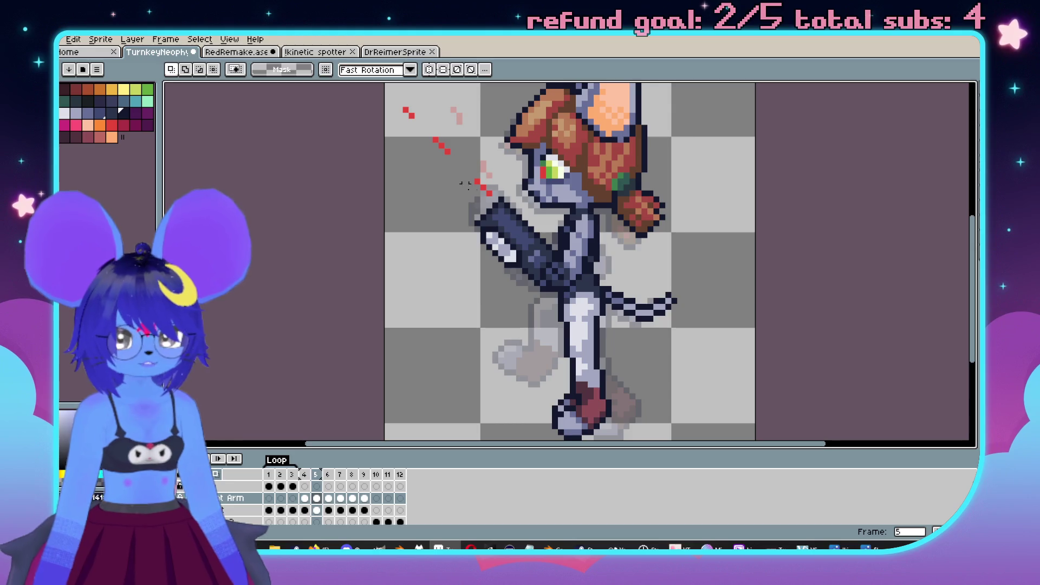
Step: Marquee-select and deselect the gun twice, then select the front arm on frame 8
mouse_move(476, 199)
mouse_down()
mouse_move(515, 306)
mouse_move(538, 319)
mouse_up()
key(ctrl+d)
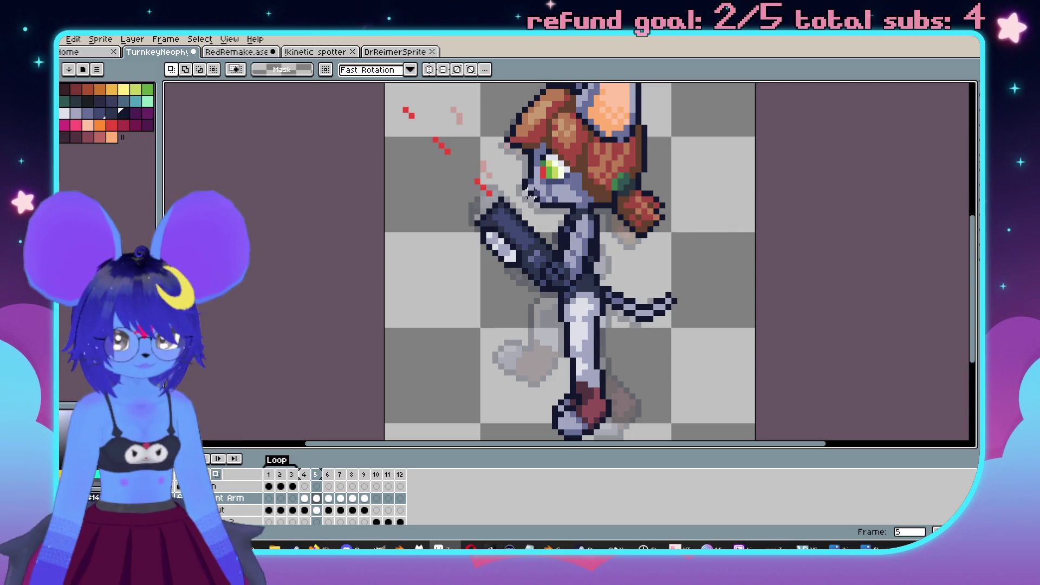
drag(531, 198, 449, 290)
key(ctrl+d)
key(Right)
key(Right)
key(Right)
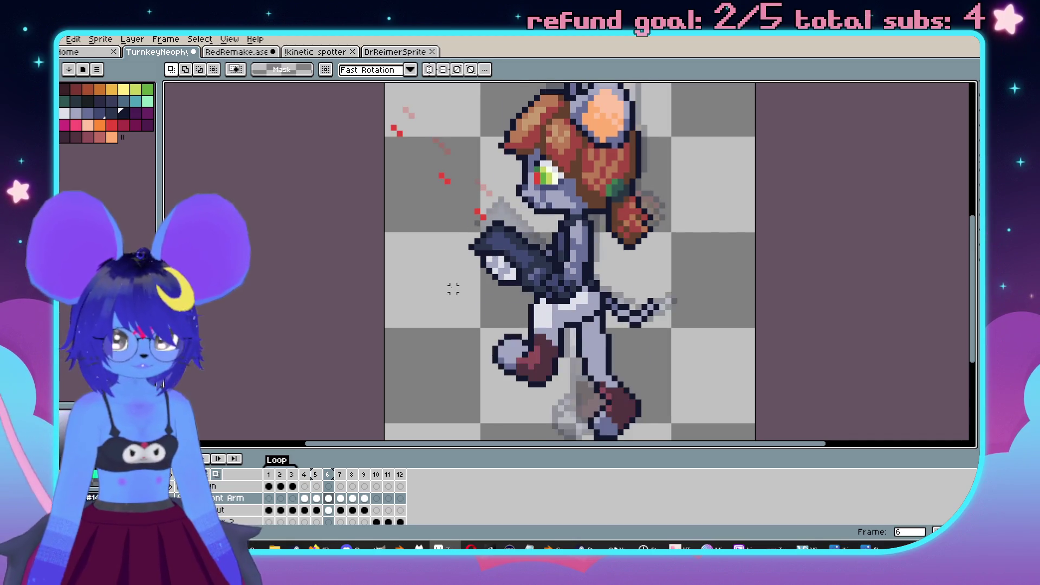
drag(536, 194, 448, 288)
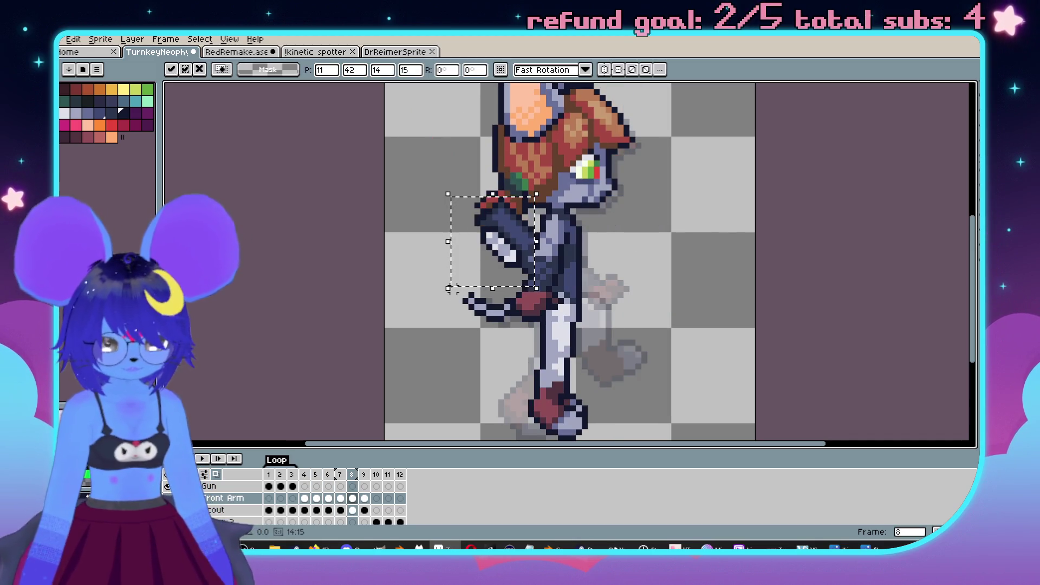
Step: Nudge the selected raised arm to the right of the body and drop it in place
key(Right)
key(Right)
key(Right)
key(Right)
key(Right)
key(Right)
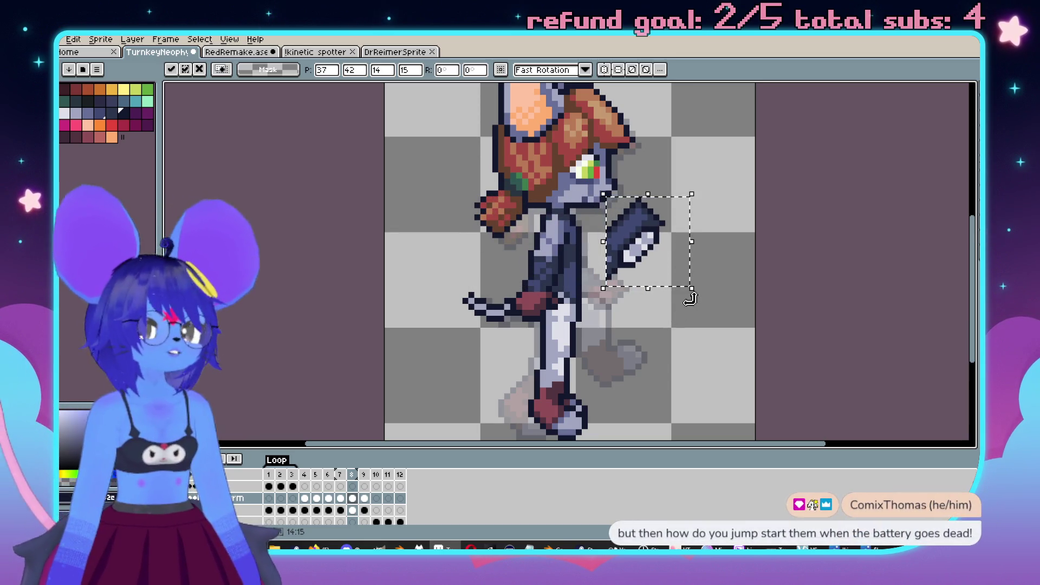
key(ctrl+d)
scroll(684, 283, up, 2)
scroll(658, 254, up, 1)
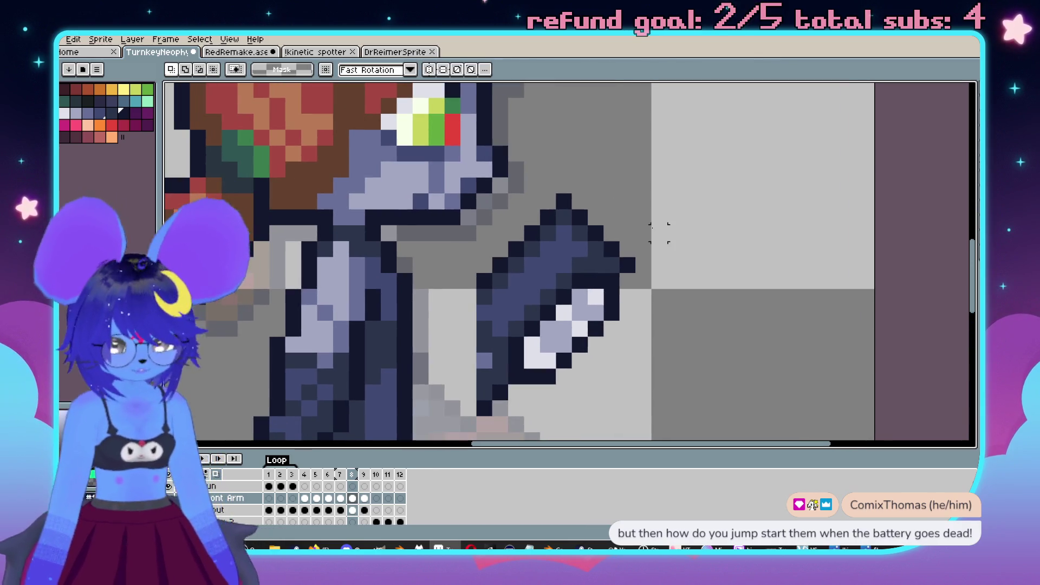
Step: Paint darker shading onto the moved arm with the pencil
key(b)
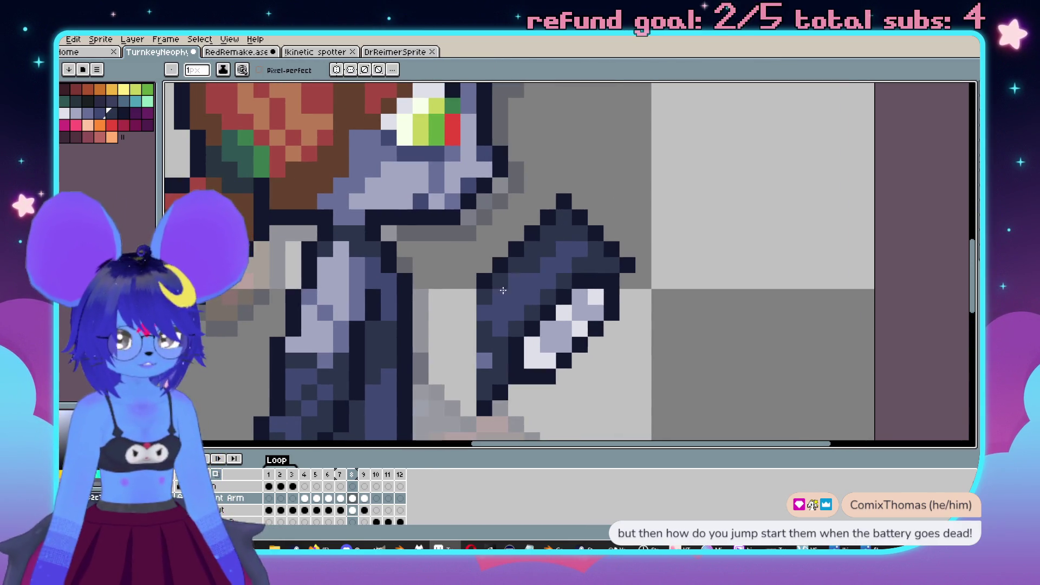
drag(503, 291, 480, 312)
alt+click(564, 201)
mouse_move(547, 227)
mouse_down()
mouse_move(528, 268)
mouse_move(484, 295)
mouse_up()
Step: Erase the stray outline pixels at the arm's top-left
key(e)
drag(564, 201, 516, 249)
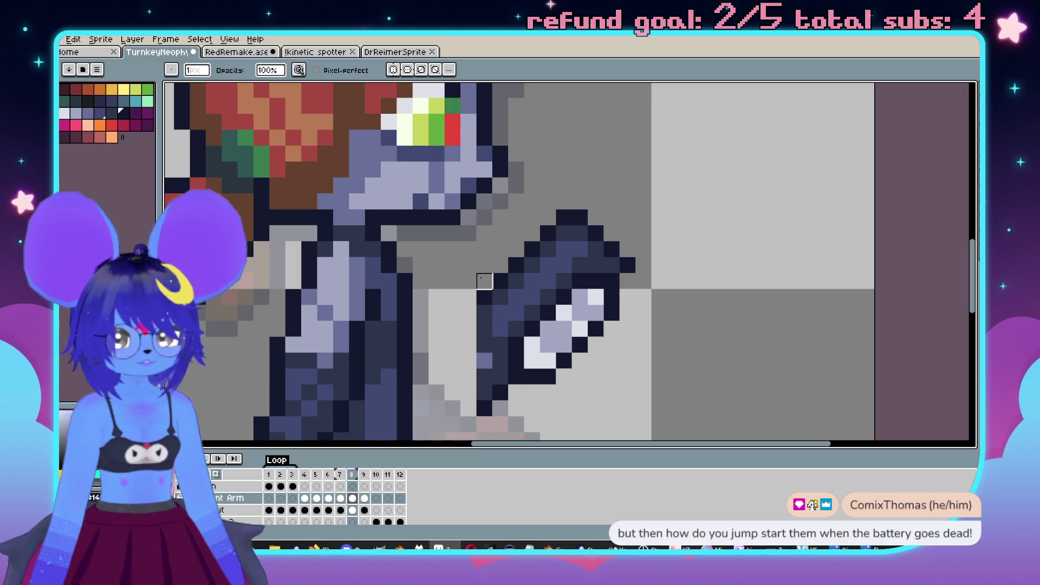
scroll(564, 248, down, 3)
scroll(628, 216, up, 1)
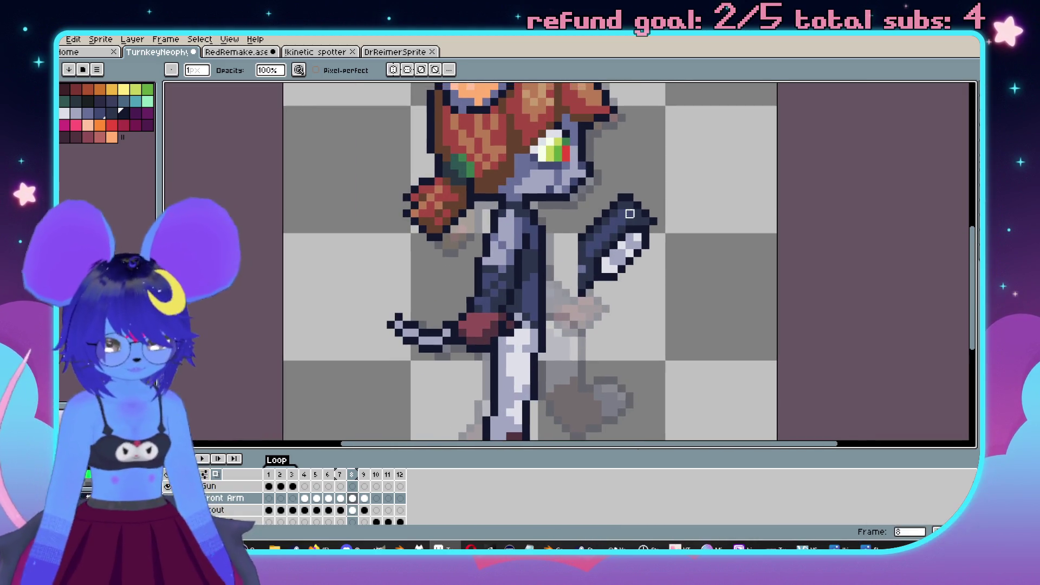
Step: Marquee-select the raised arm
key(m)
drag(650, 195, 575, 301)
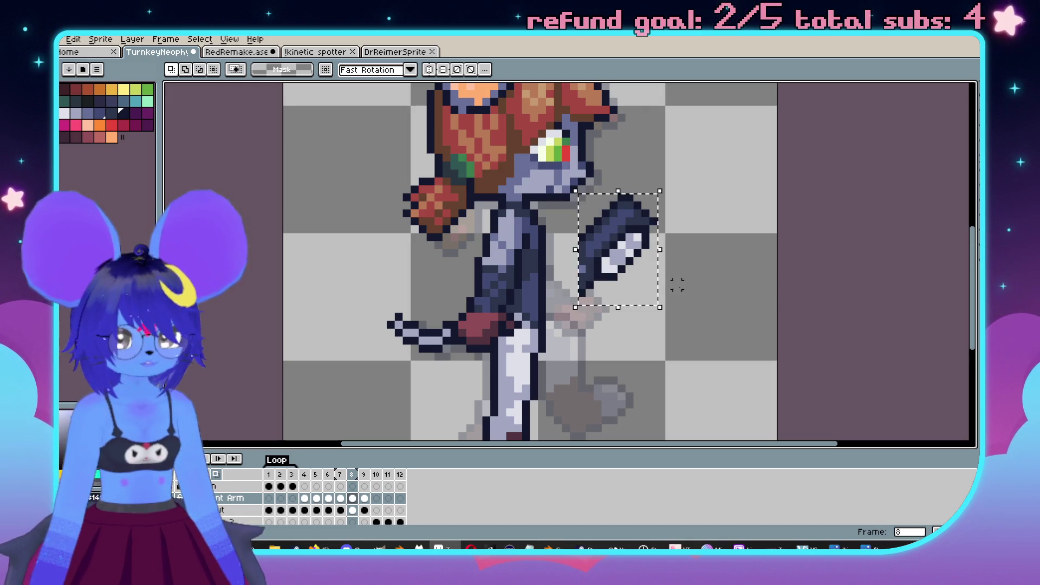
scroll(649, 260, up, 2)
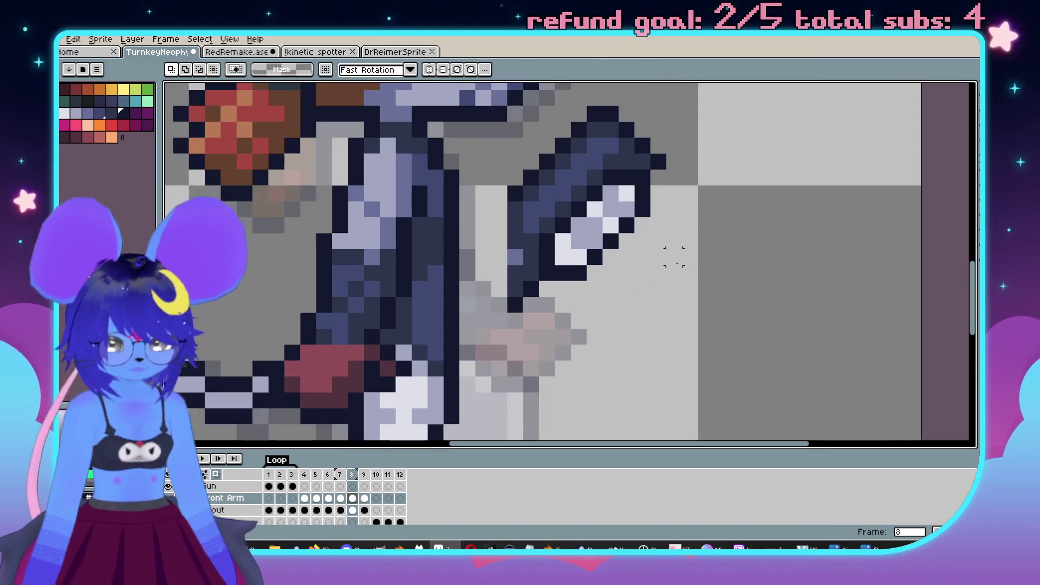
Step: Undo the arm highlight and paint dark navy shading down the arm's inner edge
key(b)
key(ctrl+z)
key(ctrl+z)
key(ctrl+z)
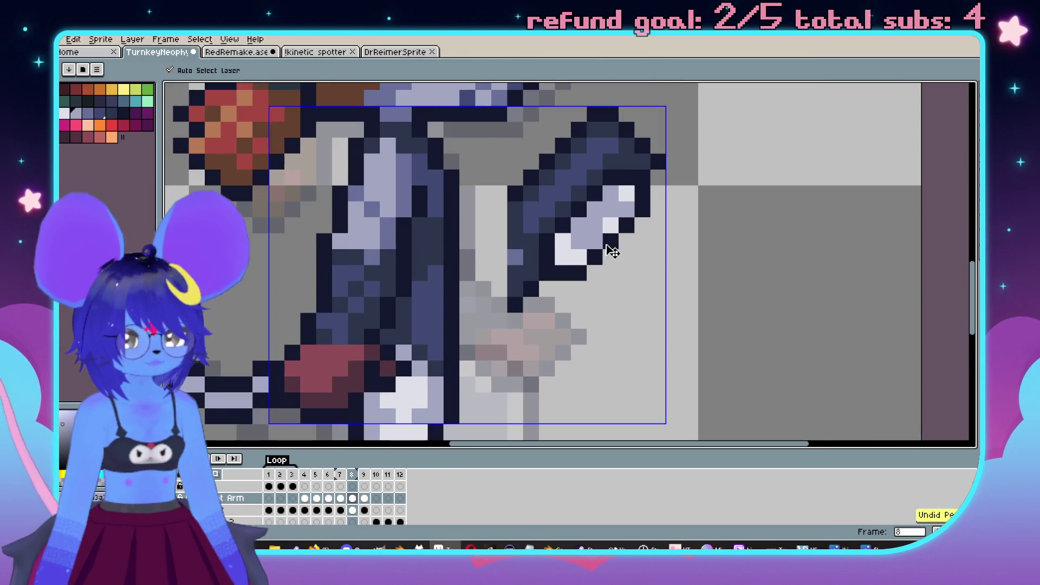
alt+click(608, 135)
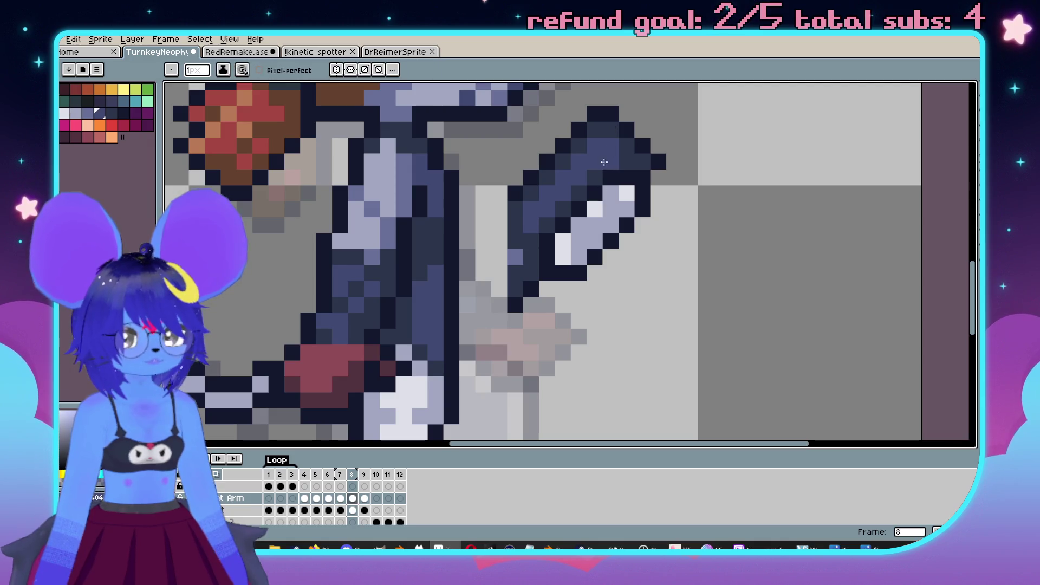
alt+click(587, 174)
drag(587, 174, 528, 231)
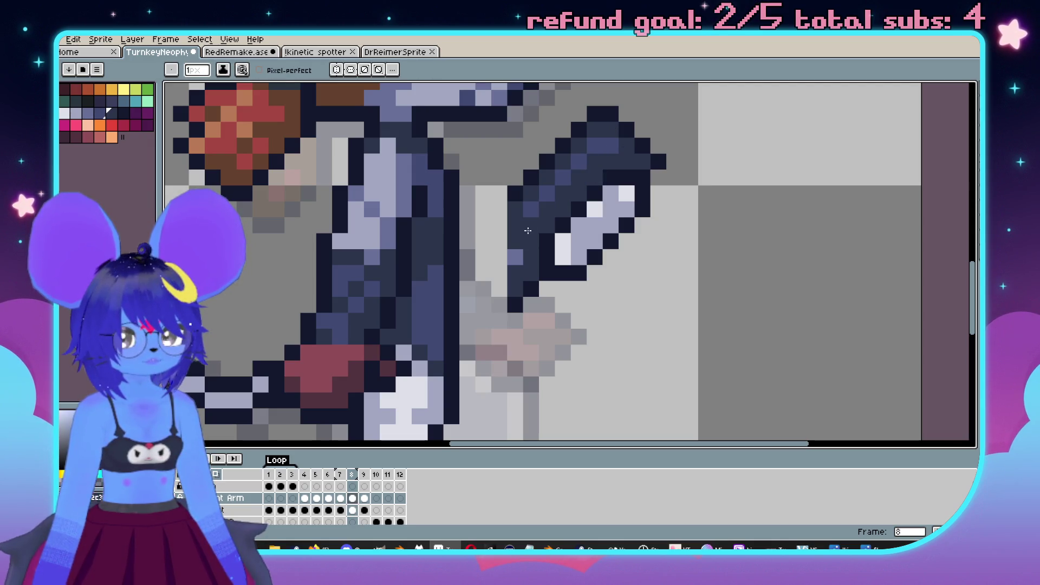
Step: Select the raised arm, shift it slightly left, and drop it in place
scroll(525, 257, up, 1)
scroll(595, 255, down, 1)
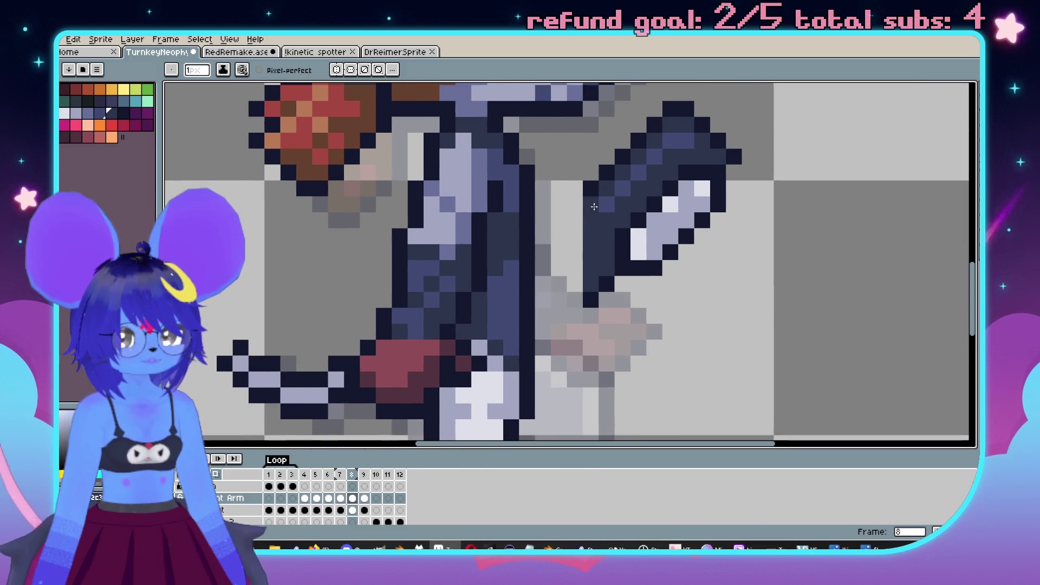
scroll(595, 255, down, 2)
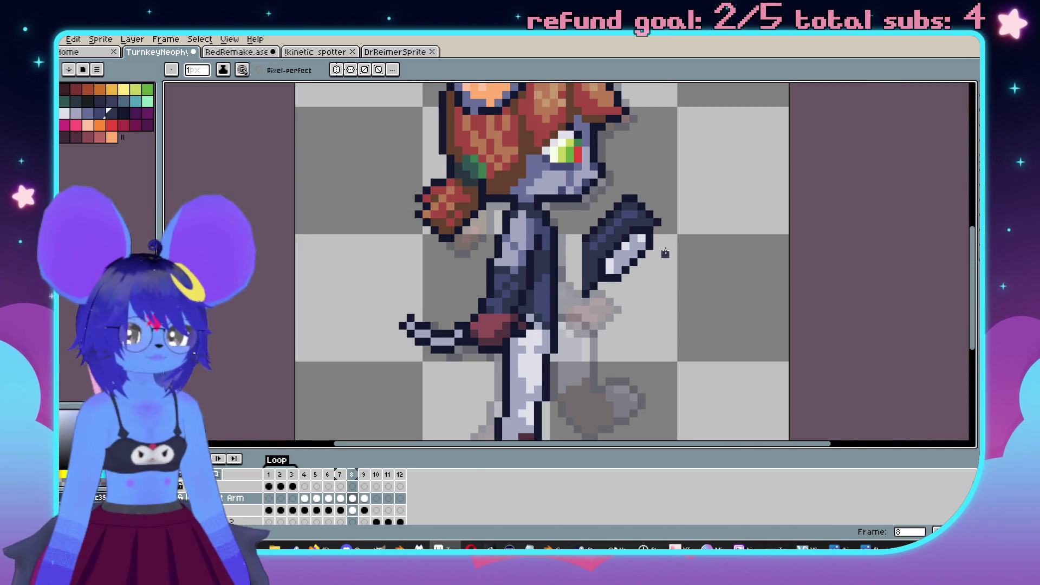
drag(664, 253, 627, 277)
scroll(619, 269, up, 2)
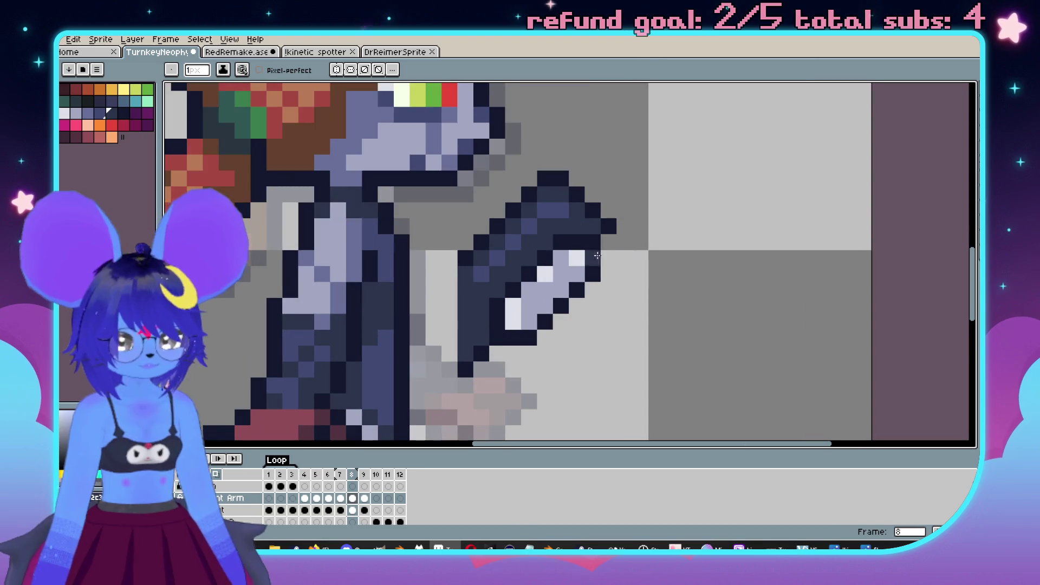
key(m)
drag(644, 181, 502, 374)
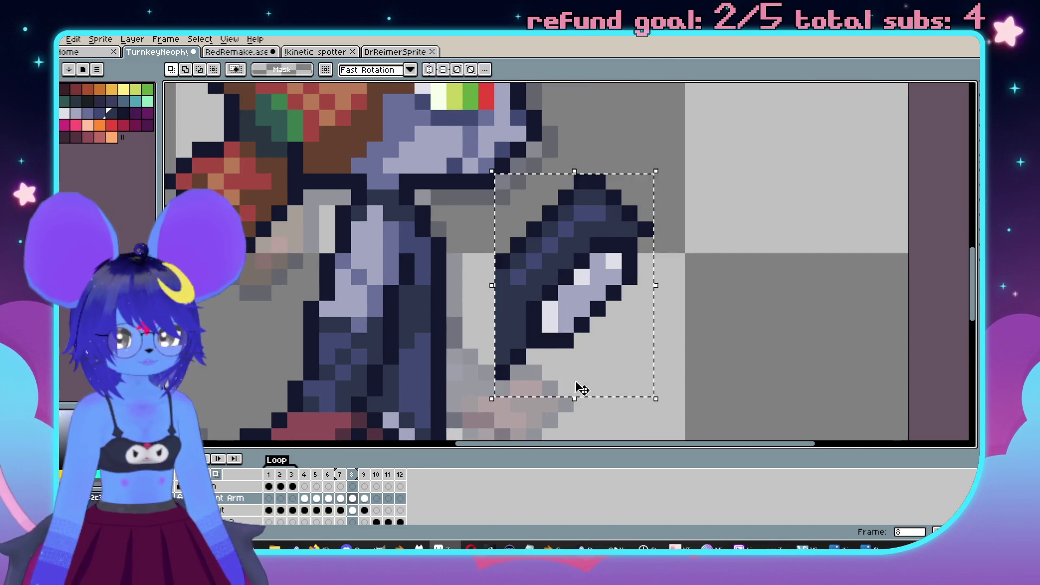
drag(578, 390, 561, 390)
key(ctrl+d)
Step: Zoom and pan to inspect the repositioned arm beside the mouse's face
scroll(629, 285, down, 1)
scroll(628, 284, up, 1)
key(b)
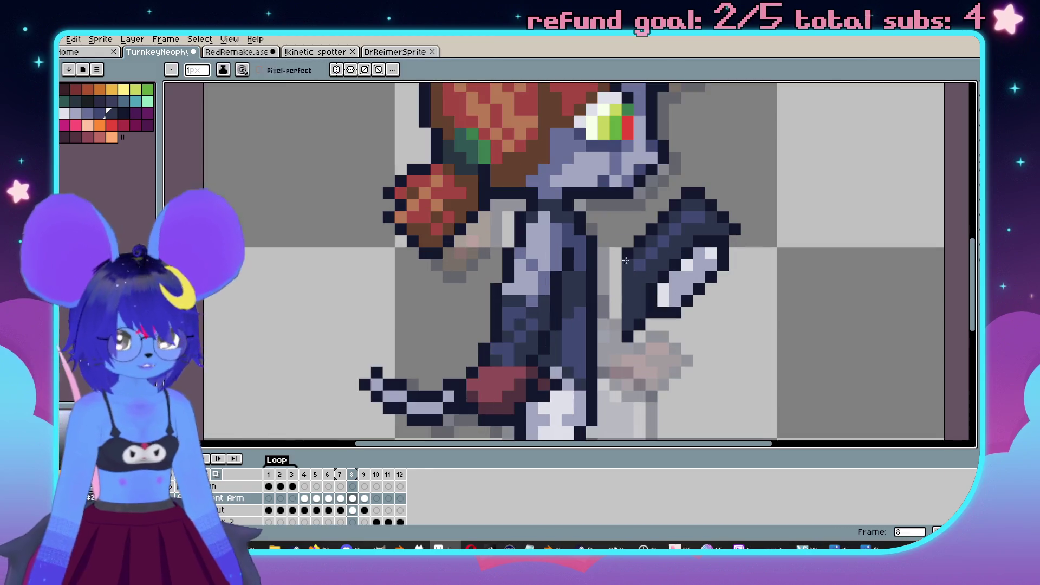
scroll(612, 271, up, 1)
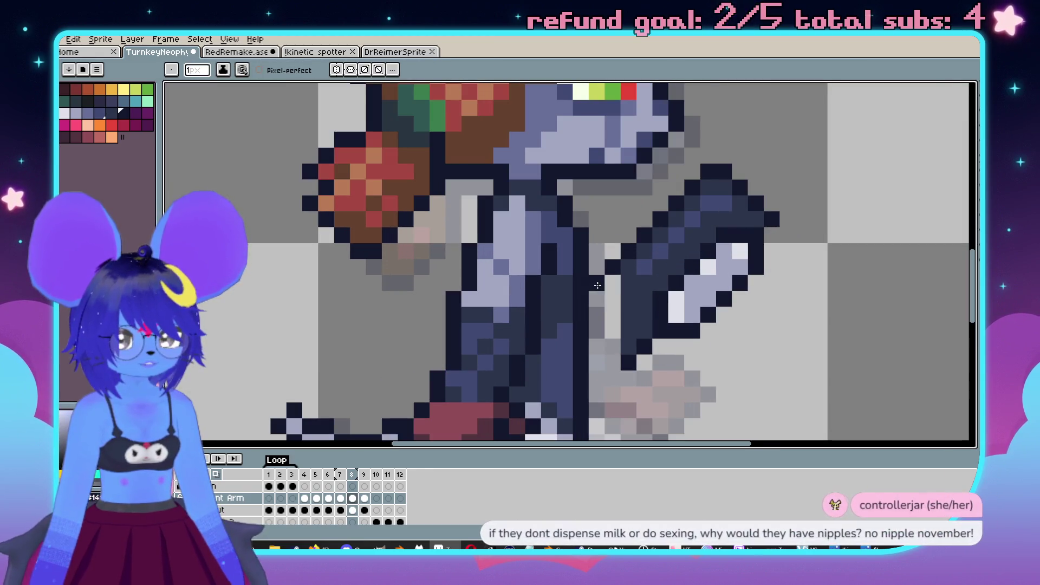
drag(598, 301, 628, 250)
scroll(637, 325, down, 1)
scroll(637, 325, up, 1)
scroll(637, 325, down, 1)
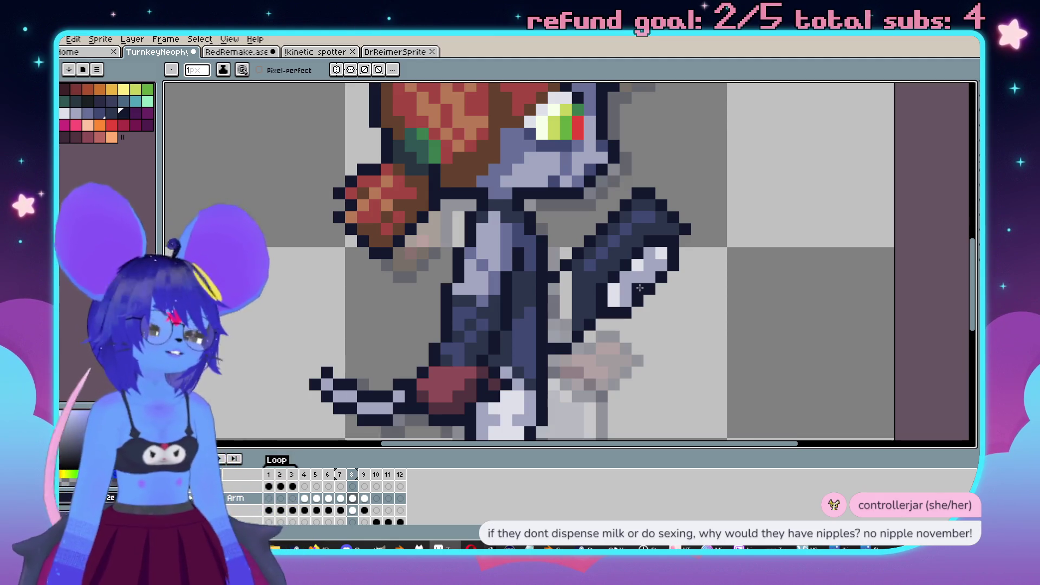
scroll(694, 233, down, 4)
scroll(684, 237, up, 1)
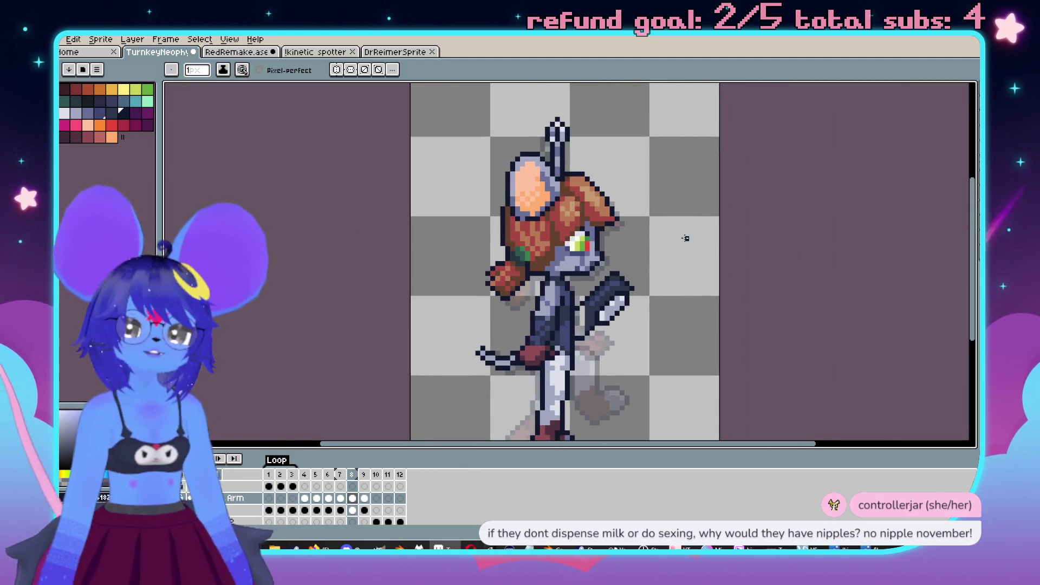